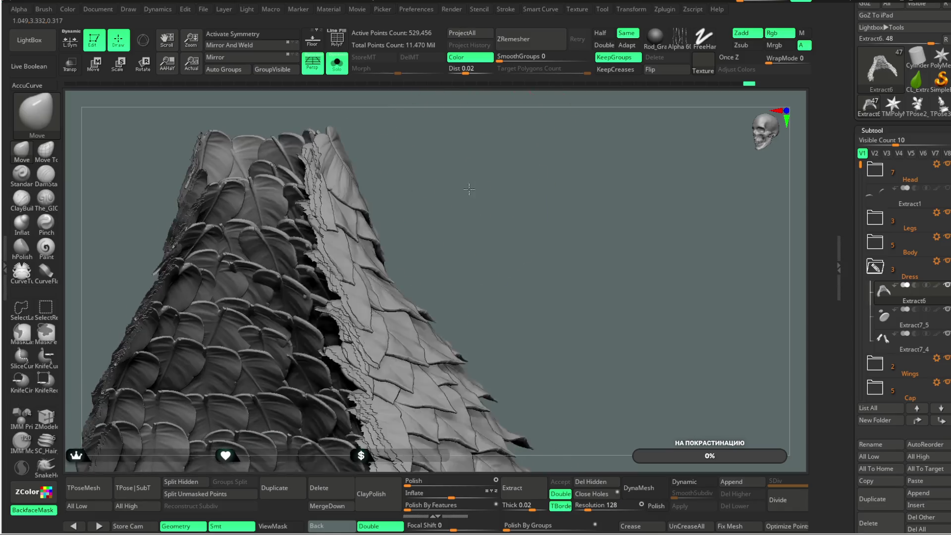
- Orbit the Dress subtool to inspect the leaf layers from the side and below
drag(457, 171, 223, 318)
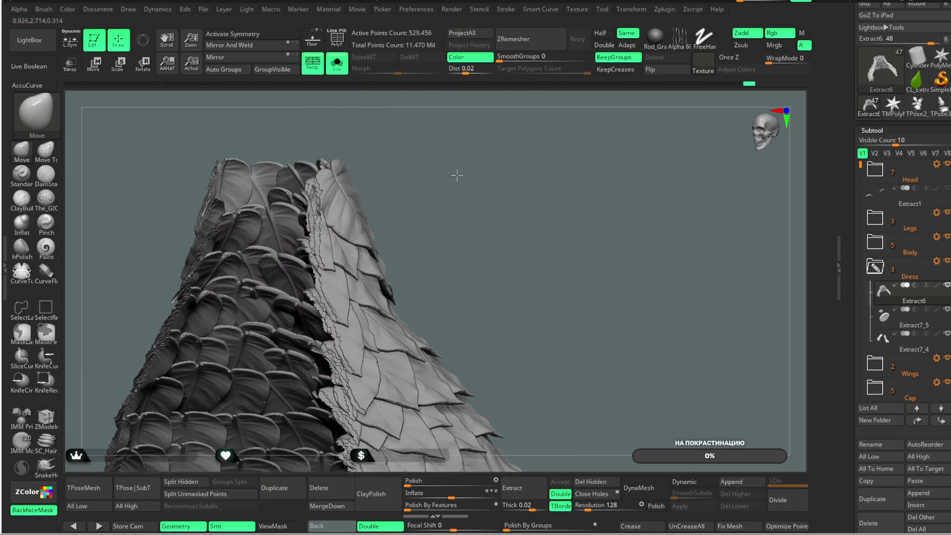
mouse_move(436, 229)
mouse_down()
mouse_move(523, 211)
mouse_move(493, 244)
mouse_move(414, 388)
mouse_move(521, 293)
mouse_move(375, 237)
mouse_up()
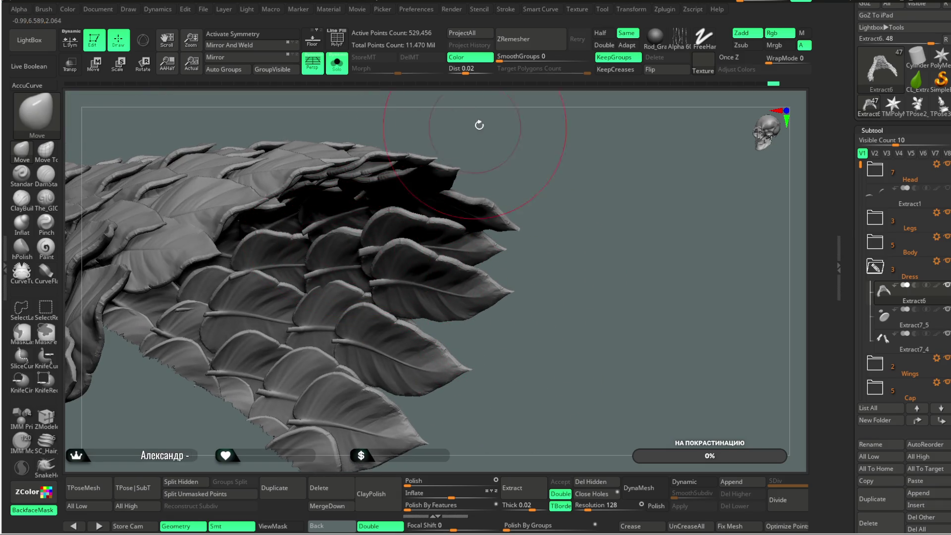
drag(436, 127, 448, 149)
mouse_move(223, 414)
mouse_down()
mouse_move(309, 275)
mouse_move(235, 323)
mouse_up()
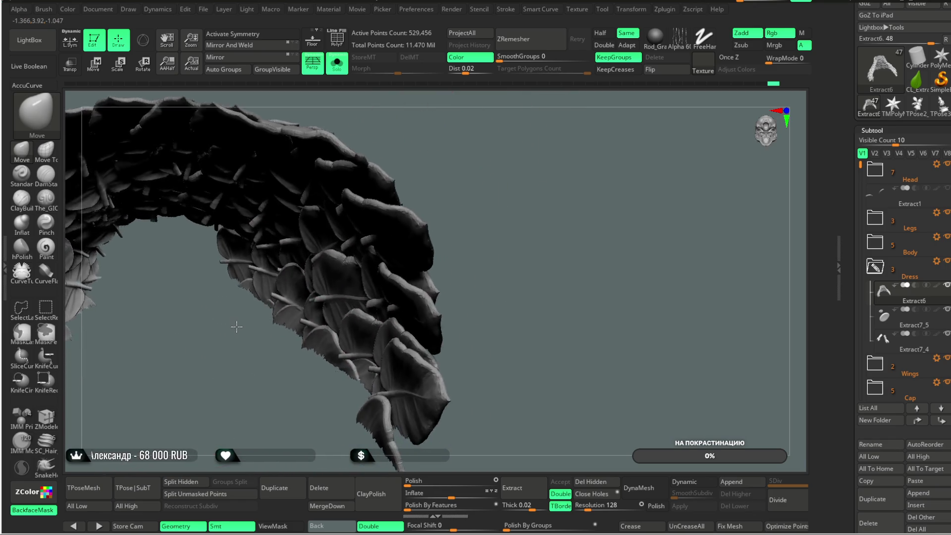
mouse_move(280, 229)
mouse_down()
mouse_move(363, 399)
mouse_move(552, 135)
mouse_move(495, 155)
mouse_move(555, 121)
mouse_move(523, 143)
mouse_move(518, 166)
mouse_move(396, 230)
mouse_move(466, 154)
mouse_move(444, 159)
mouse_move(461, 144)
mouse_move(102, 278)
mouse_up()
- Switch to the Move Topological brush with the B-M-T hotkey
key(b)
key(m)
key(t)
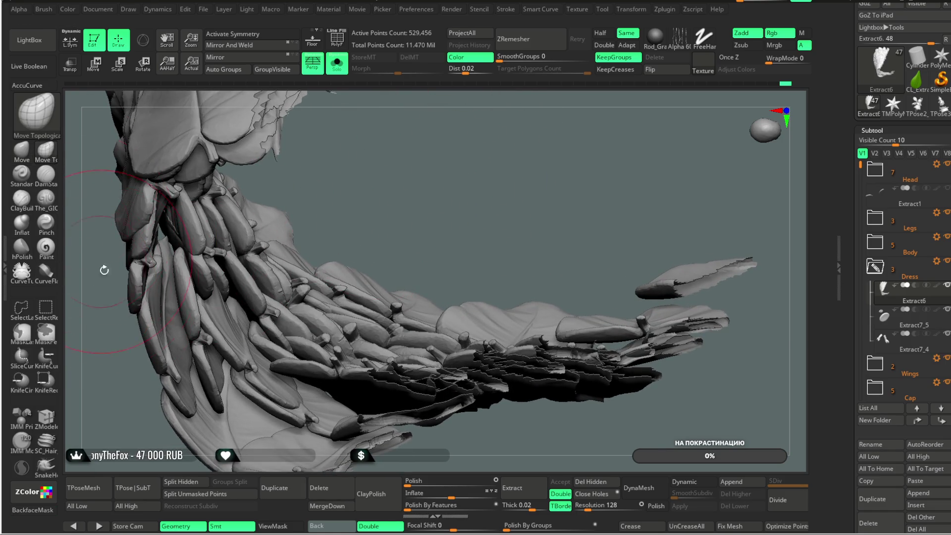
mouse_move(138, 414)
mouse_down()
mouse_move(410, 181)
mouse_move(242, 292)
mouse_move(223, 327)
mouse_up()
key(space)
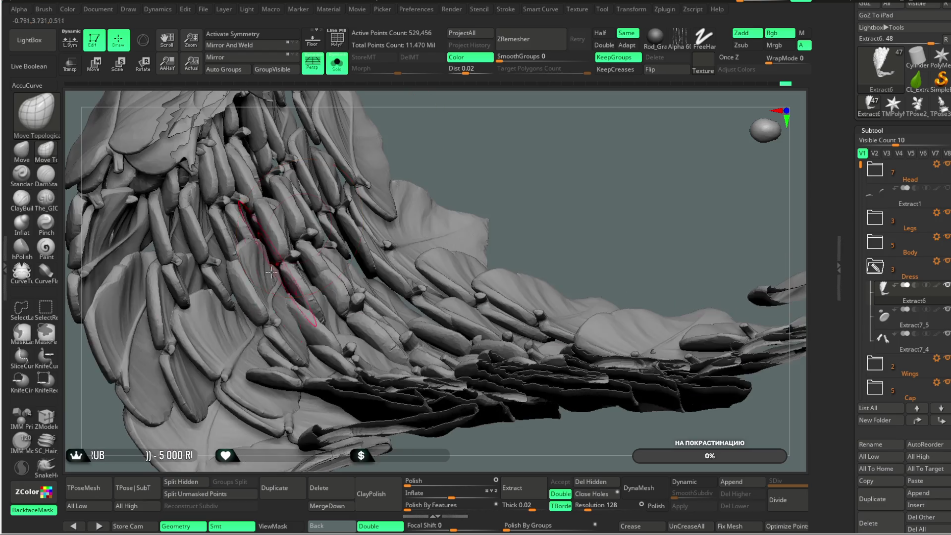
drag(500, 107, 215, 246)
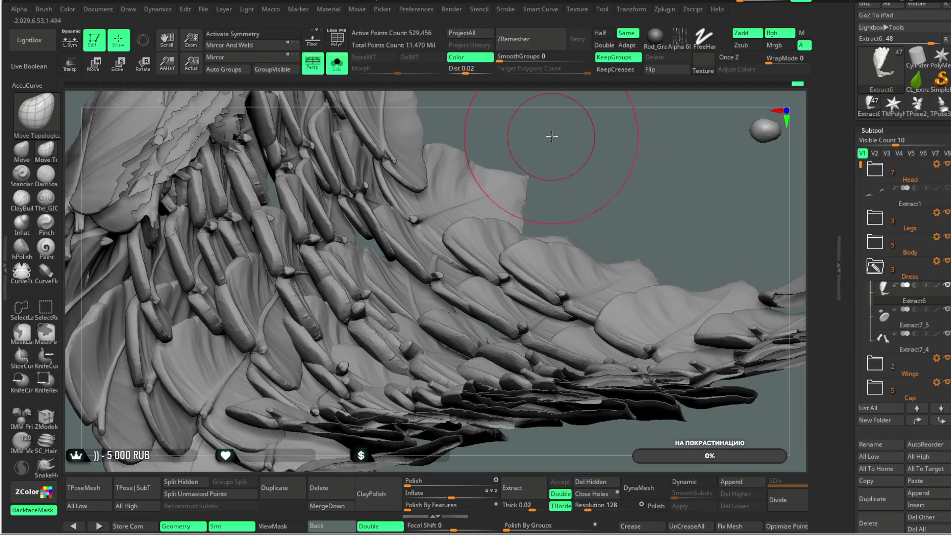
drag(581, 95, 205, 275)
drag(435, 142, 356, 237)
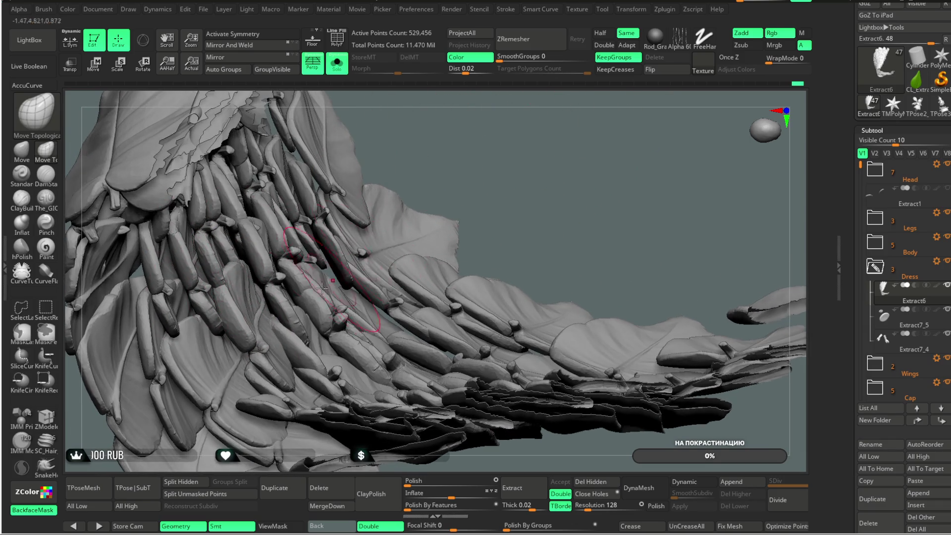
drag(291, 292, 405, 202)
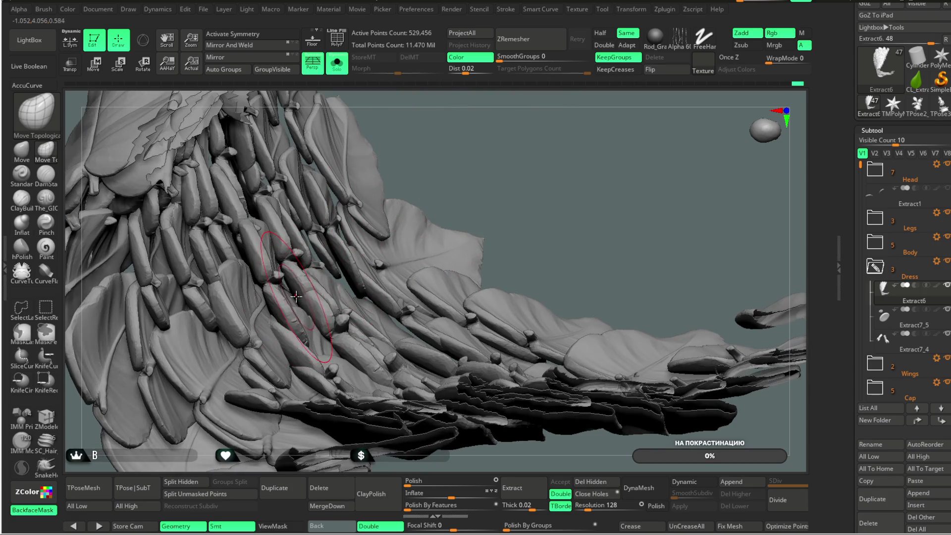
mouse_move(473, 123)
mouse_down()
mouse_move(471, 142)
mouse_move(240, 279)
mouse_up()
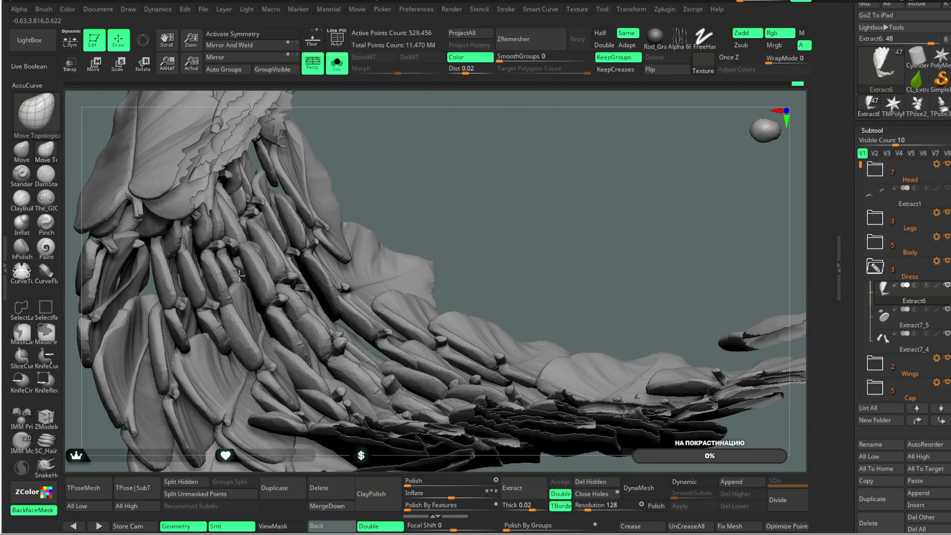
mouse_move(367, 240)
mouse_down()
mouse_move(449, 167)
mouse_move(404, 184)
mouse_up()
drag(456, 146, 263, 271)
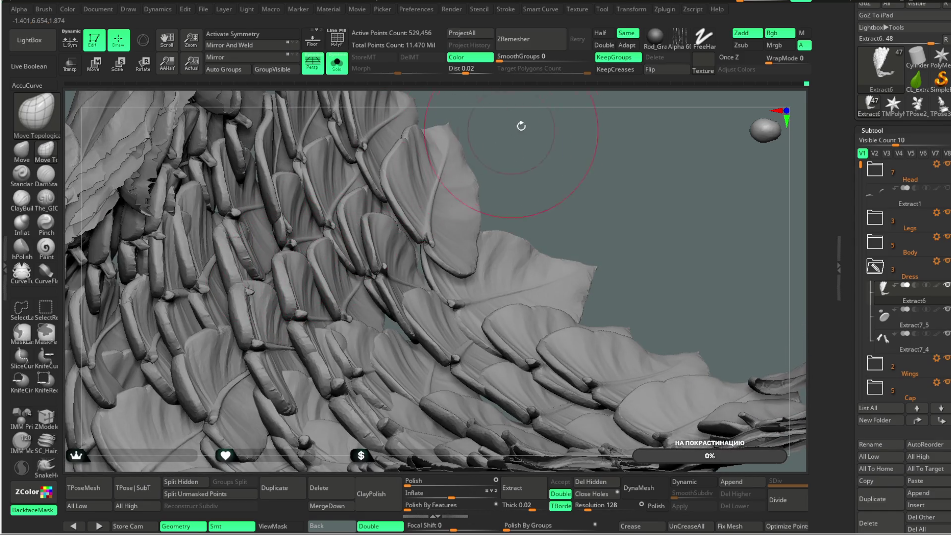
drag(513, 129, 264, 278)
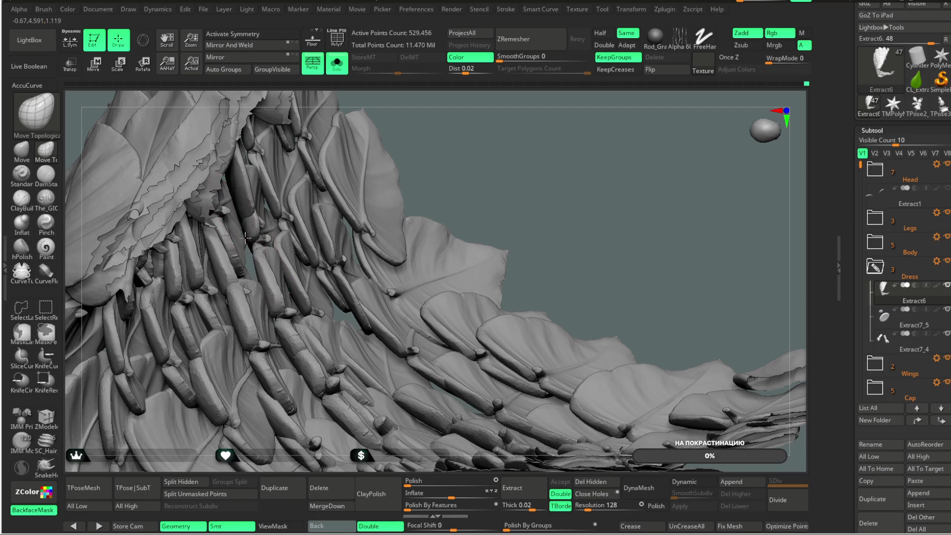
mouse_move(518, 161)
mouse_down()
mouse_move(497, 127)
mouse_move(339, 246)
mouse_up()
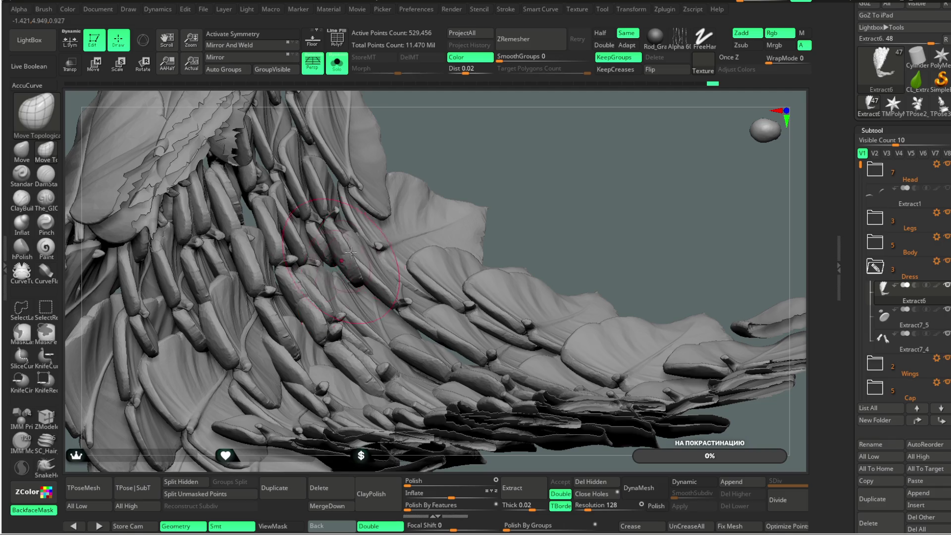
drag(533, 139, 492, 140)
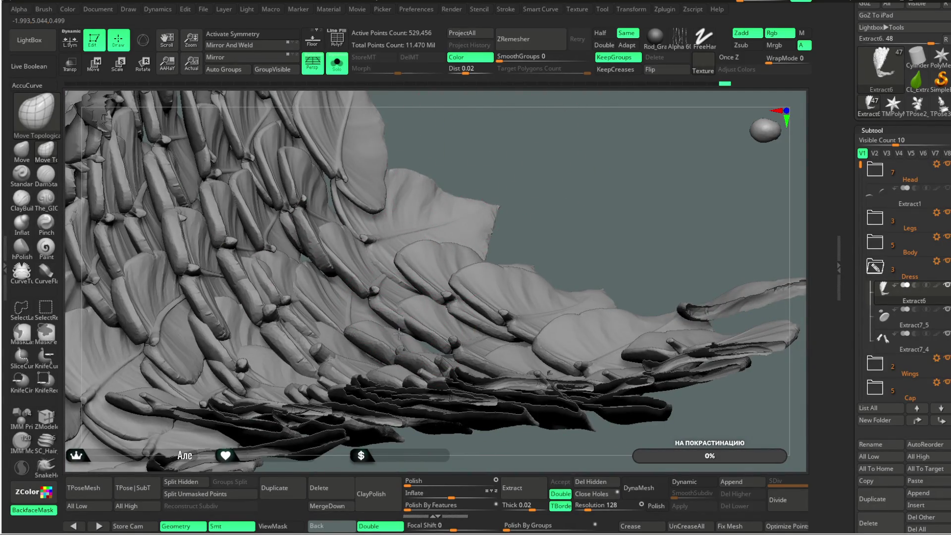
mouse_move(535, 248)
mouse_down()
mouse_move(603, 166)
mouse_move(490, 275)
mouse_up()
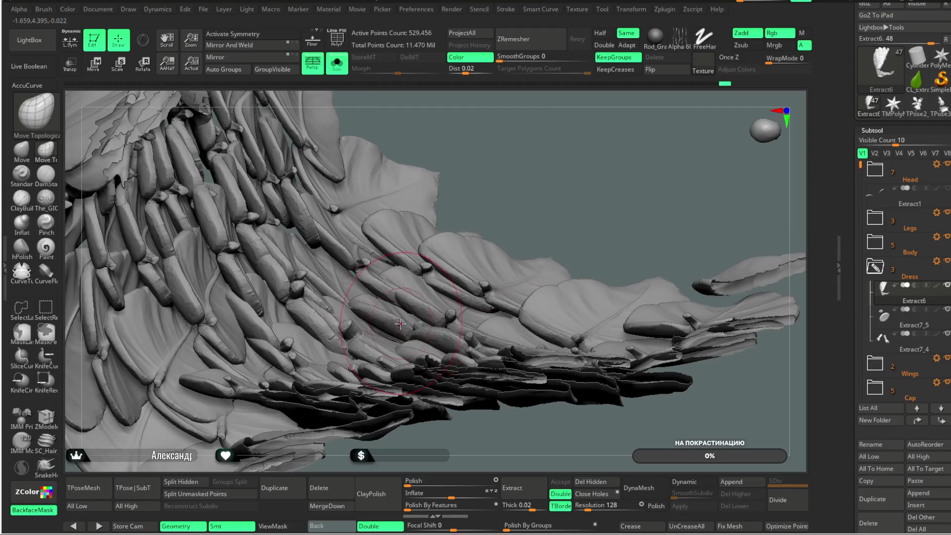
drag(566, 208, 567, 176)
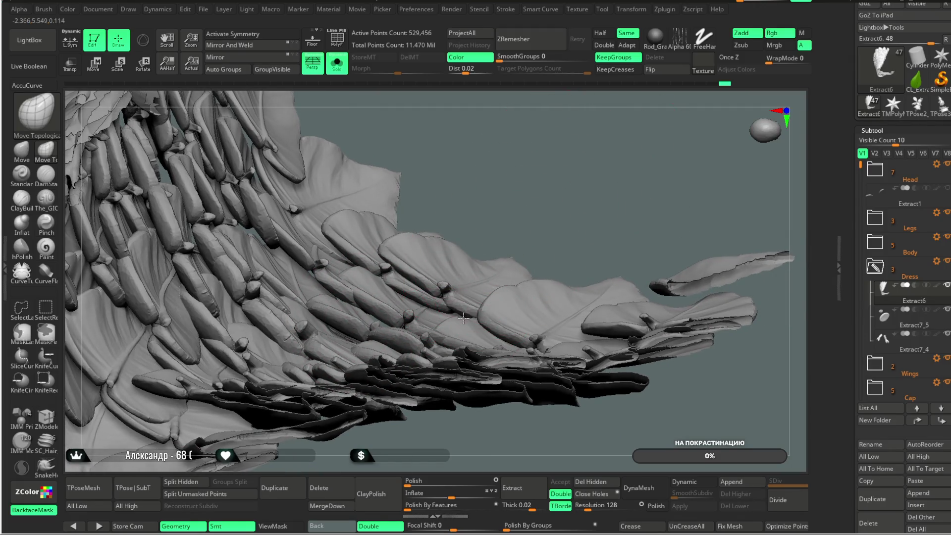
drag(516, 205, 456, 273)
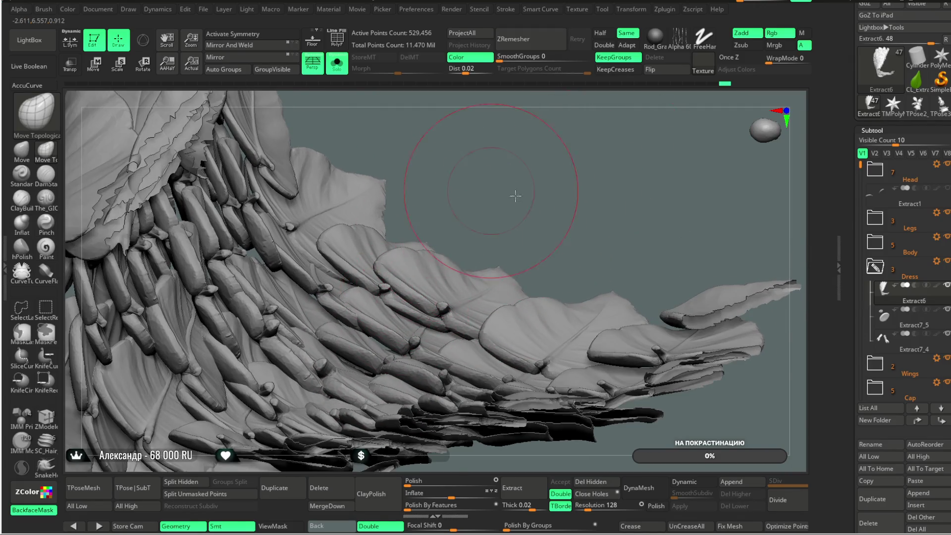
drag(510, 191, 403, 275)
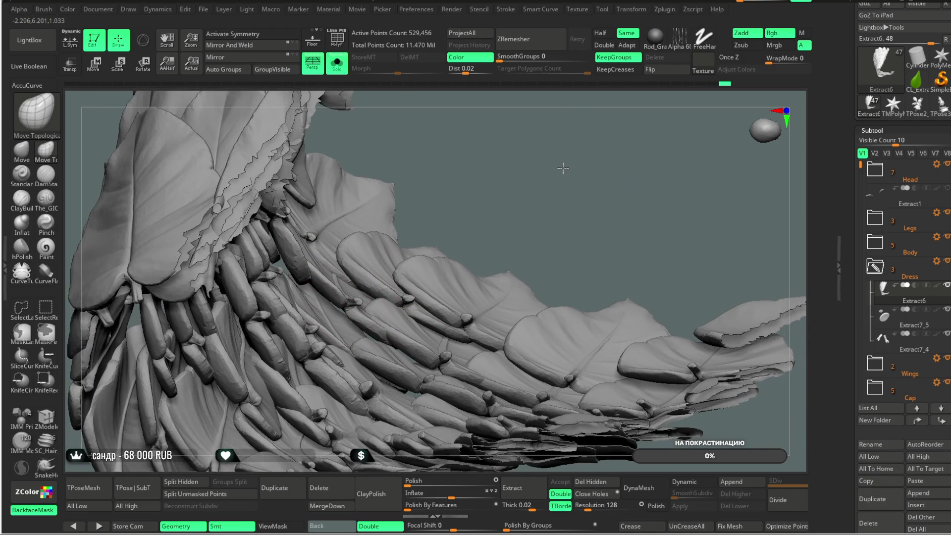
drag(560, 166, 572, 209)
mouse_move(522, 318)
mouse_down()
mouse_move(510, 244)
mouse_move(572, 208)
mouse_move(521, 342)
mouse_up()
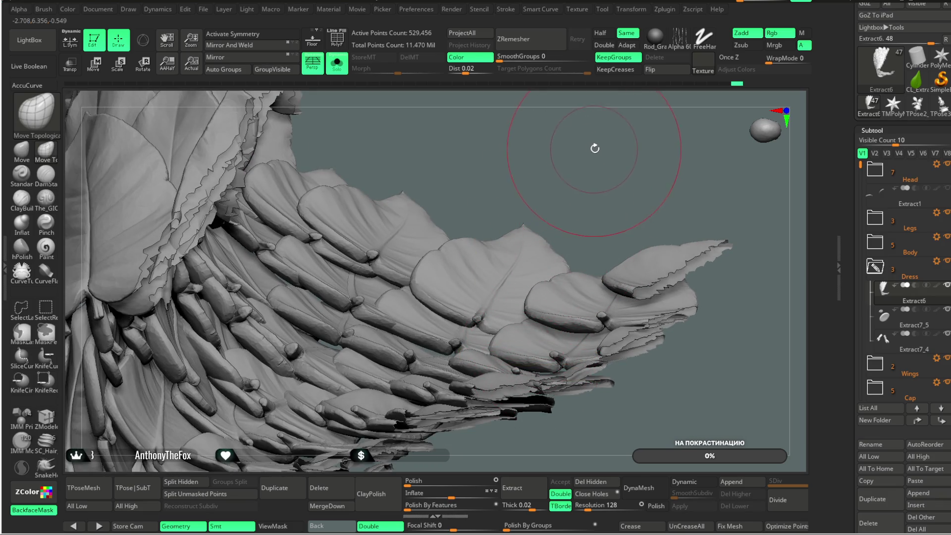
drag(595, 149, 590, 159)
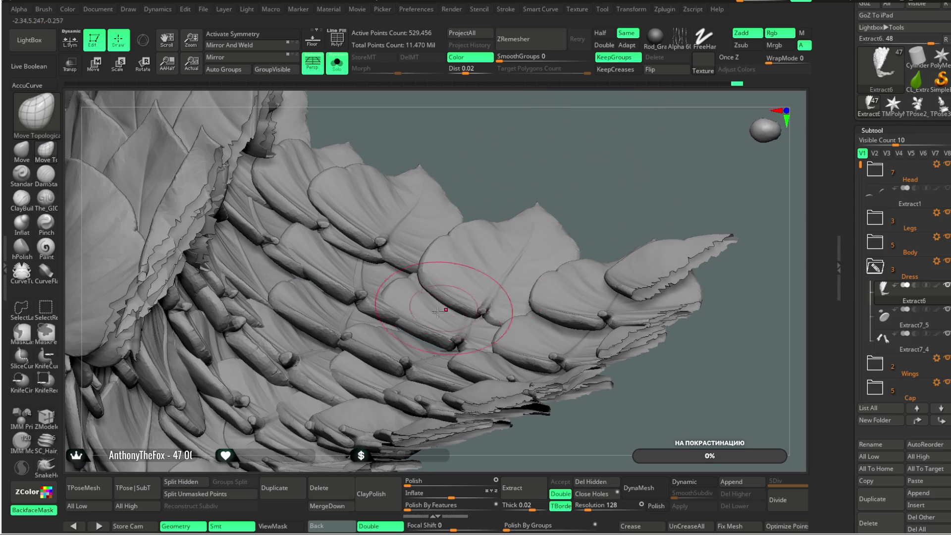
drag(535, 454, 522, 329)
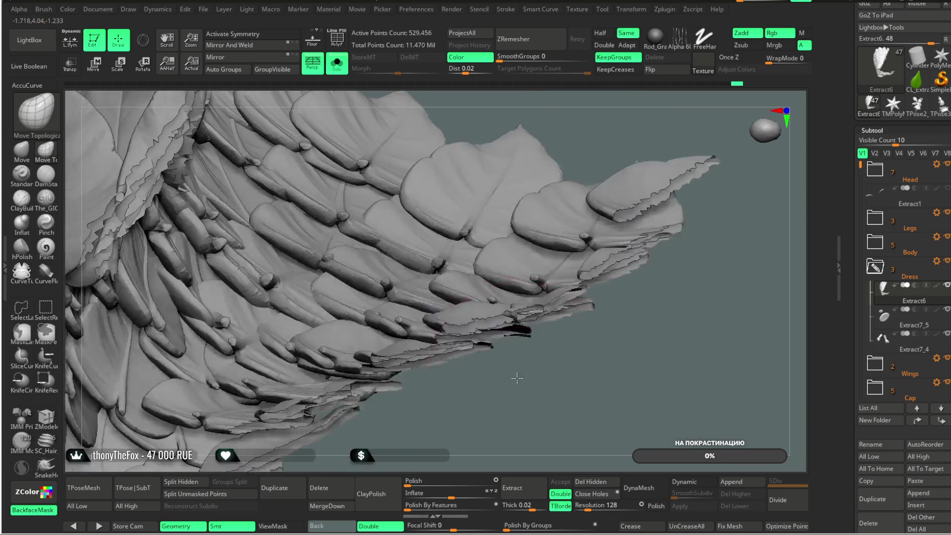
mouse_move(450, 278)
mouse_down()
mouse_move(405, 320)
mouse_move(515, 408)
mouse_up()
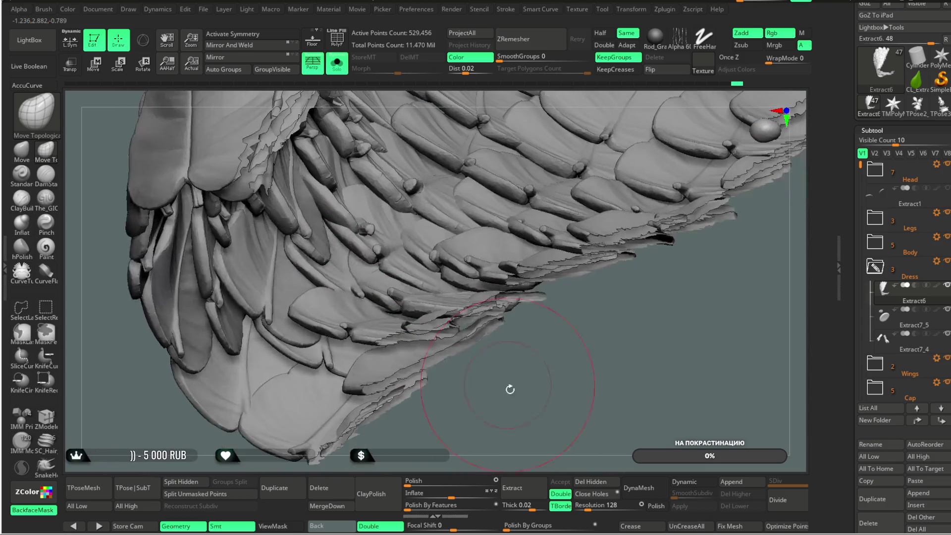
drag(514, 407, 570, 329)
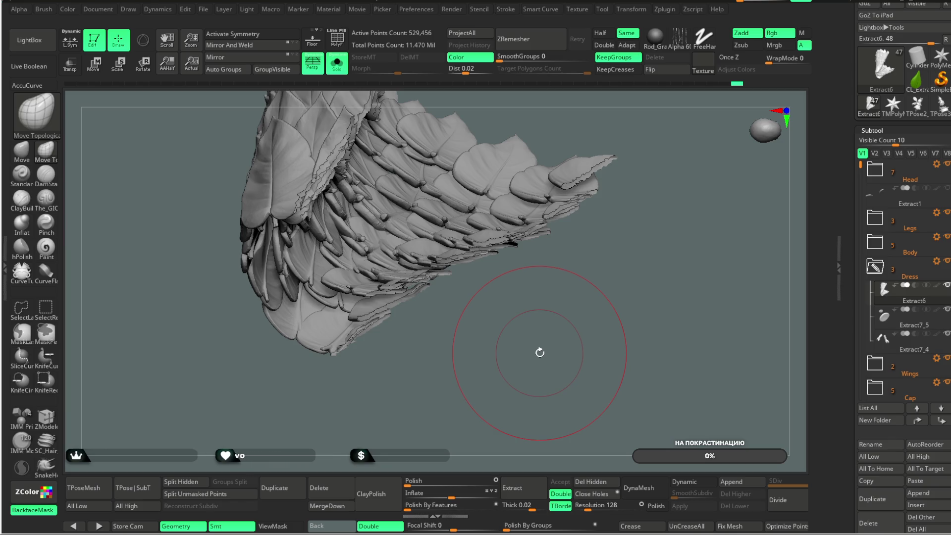
mouse_move(530, 369)
mouse_down()
mouse_move(548, 411)
mouse_move(363, 348)
mouse_up()
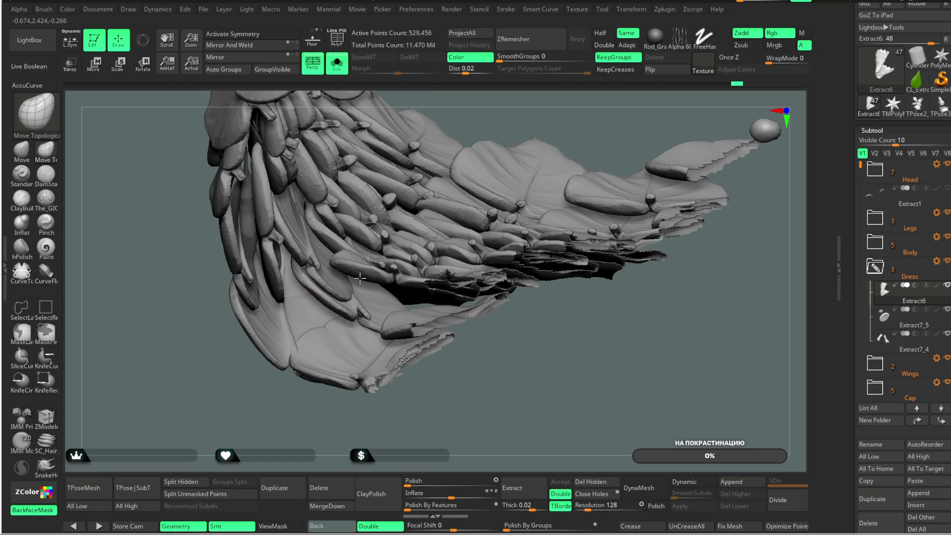
mouse_move(230, 405)
mouse_down()
mouse_move(356, 304)
mouse_move(325, 285)
mouse_up()
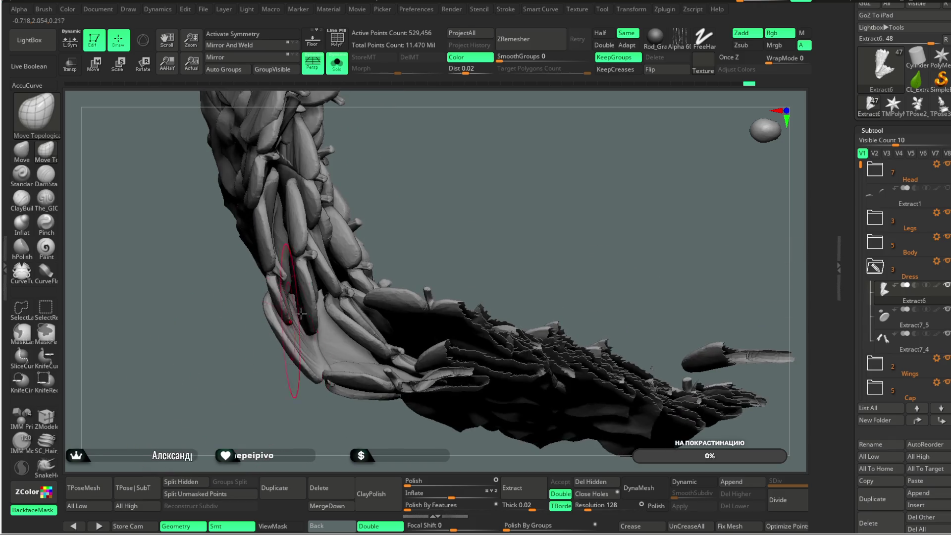
mouse_move(469, 184)
mouse_down()
mouse_move(448, 220)
mouse_move(472, 209)
mouse_move(371, 245)
mouse_up()
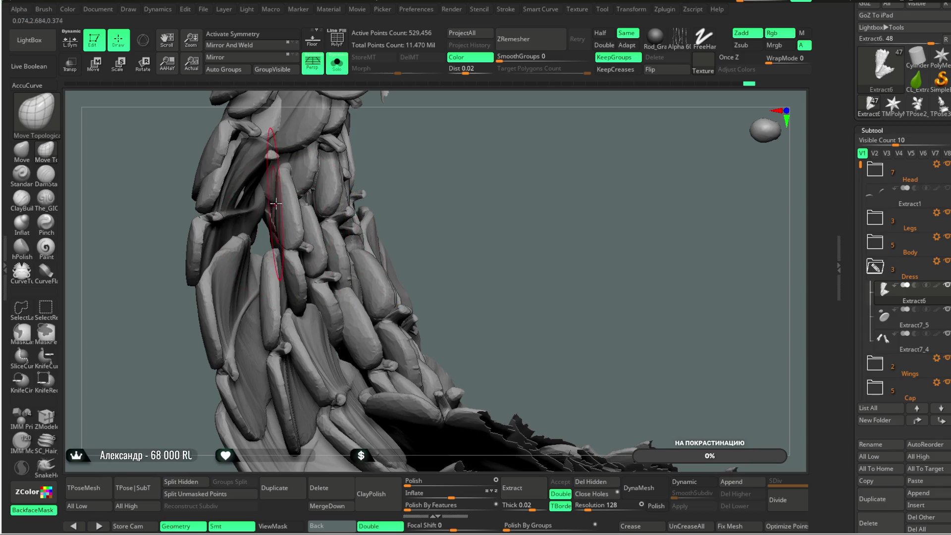
mouse_move(276, 199)
mouse_down()
mouse_move(449, 219)
mouse_move(570, 195)
mouse_up()
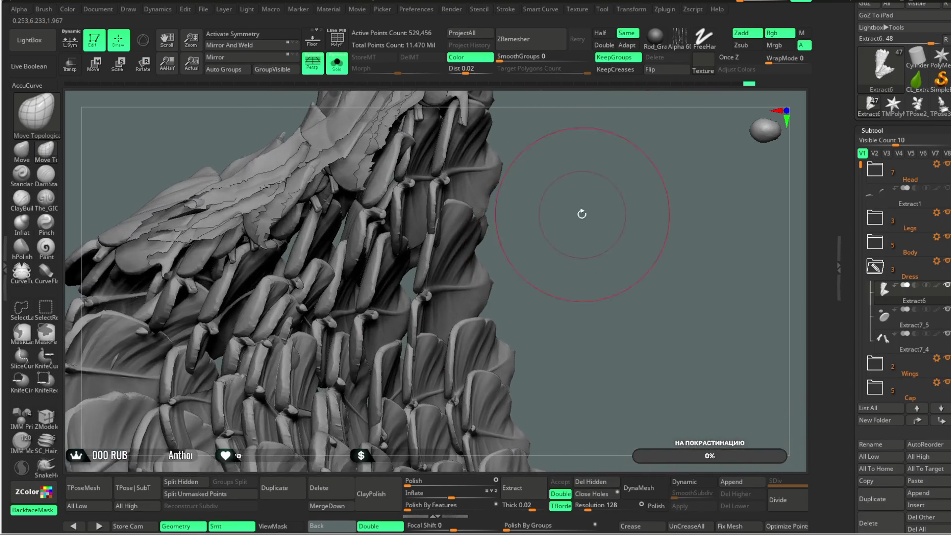
mouse_move(569, 194)
mouse_down()
mouse_move(448, 226)
mouse_move(500, 242)
mouse_up()
key(space)
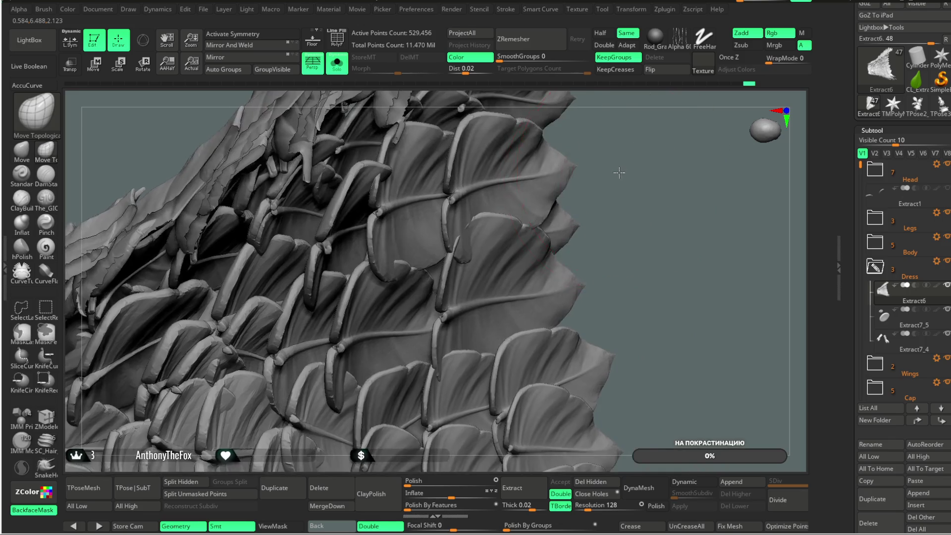
mouse_move(650, 168)
mouse_down()
mouse_move(494, 271)
mouse_move(461, 315)
mouse_move(516, 250)
mouse_up()
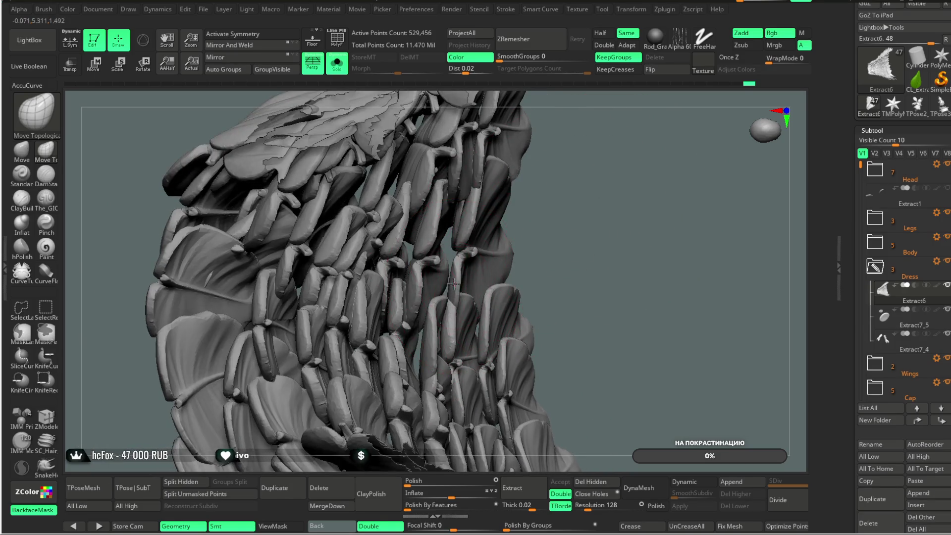
drag(581, 242, 413, 319)
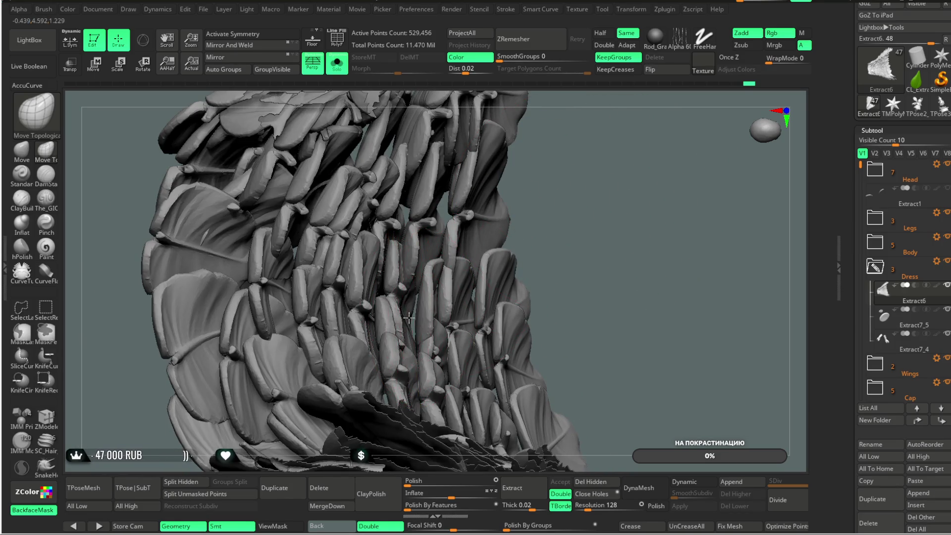
mouse_move(509, 276)
mouse_down()
mouse_move(573, 300)
mouse_move(434, 314)
mouse_up()
mouse_move(579, 218)
mouse_down()
mouse_move(563, 205)
mouse_move(450, 301)
mouse_move(543, 211)
mouse_move(513, 186)
mouse_move(473, 257)
mouse_up()
mouse_move(609, 119)
mouse_down()
mouse_move(413, 264)
mouse_move(446, 225)
mouse_up()
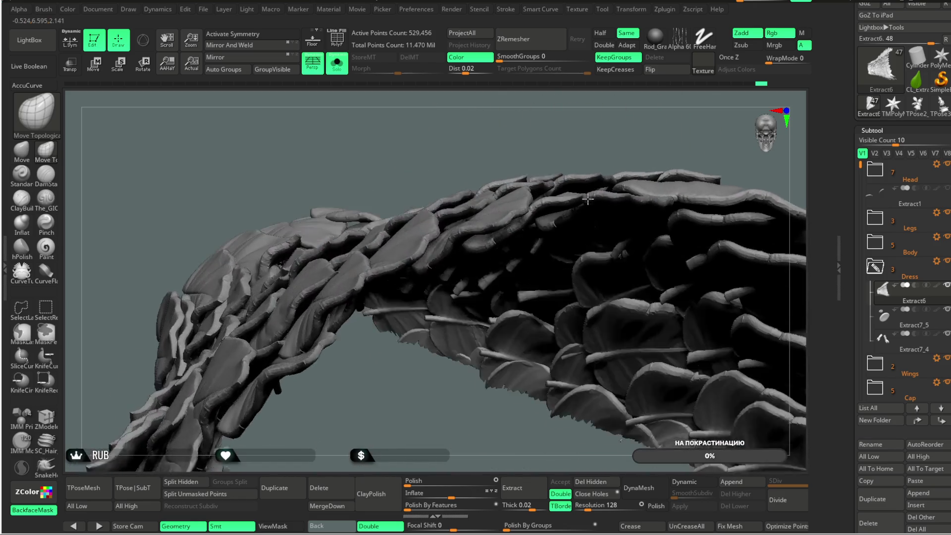
- Unhide all the hidden leaf scales so the whole dress shows again
drag(447, 263, 522, 219)
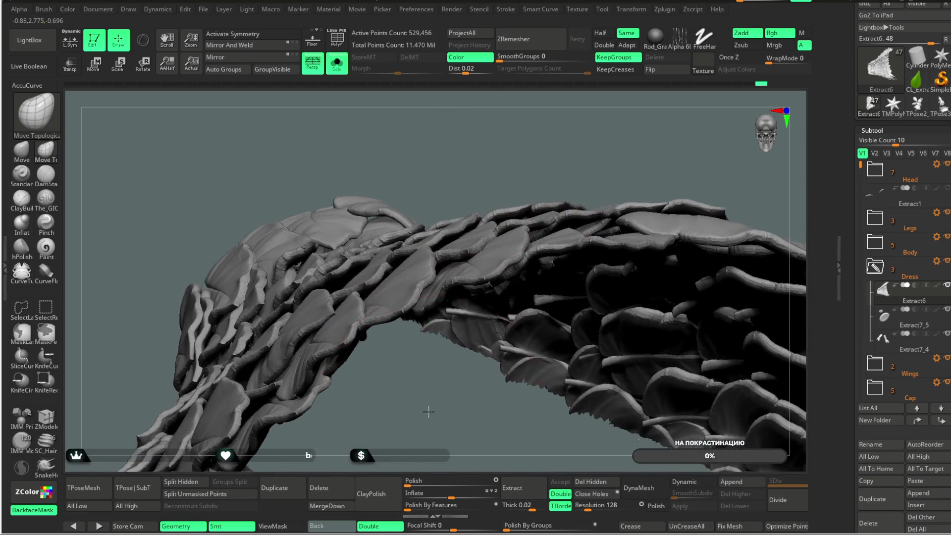
mouse_move(476, 320)
mouse_down()
mouse_move(426, 380)
mouse_move(459, 215)
mouse_move(468, 279)
mouse_move(578, 186)
mouse_move(410, 292)
mouse_up()
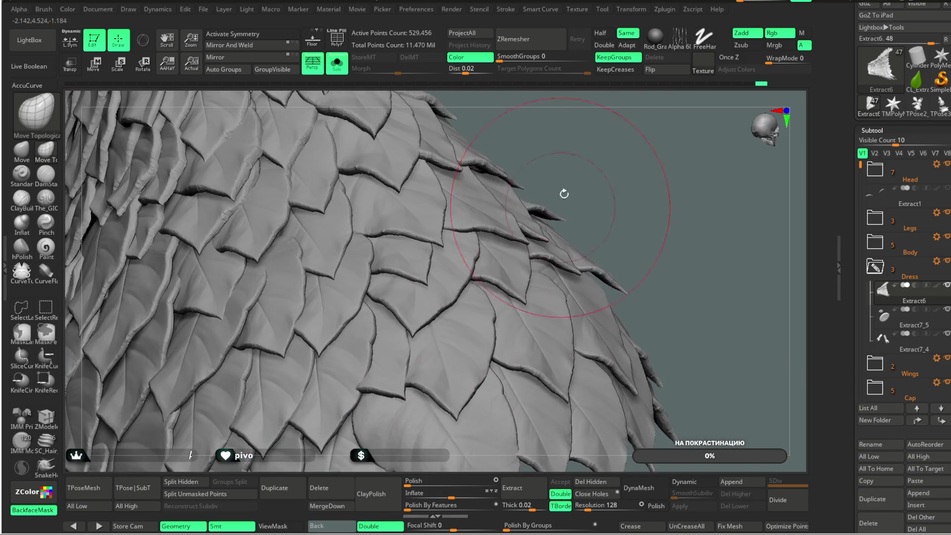
mouse_move(316, 303)
mouse_down()
mouse_move(585, 132)
mouse_move(468, 219)
mouse_up()
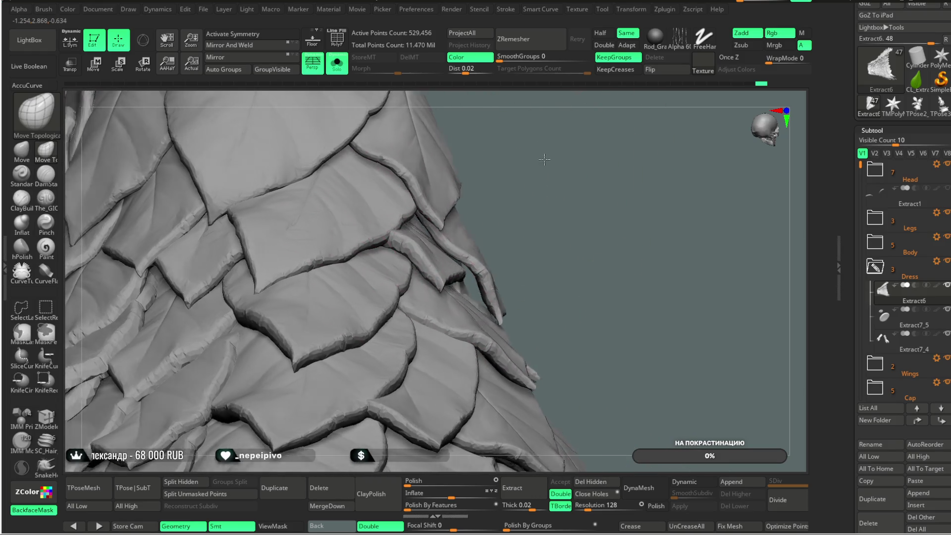
mouse_move(488, 202)
mouse_down()
mouse_move(502, 146)
mouse_move(294, 265)
mouse_up()
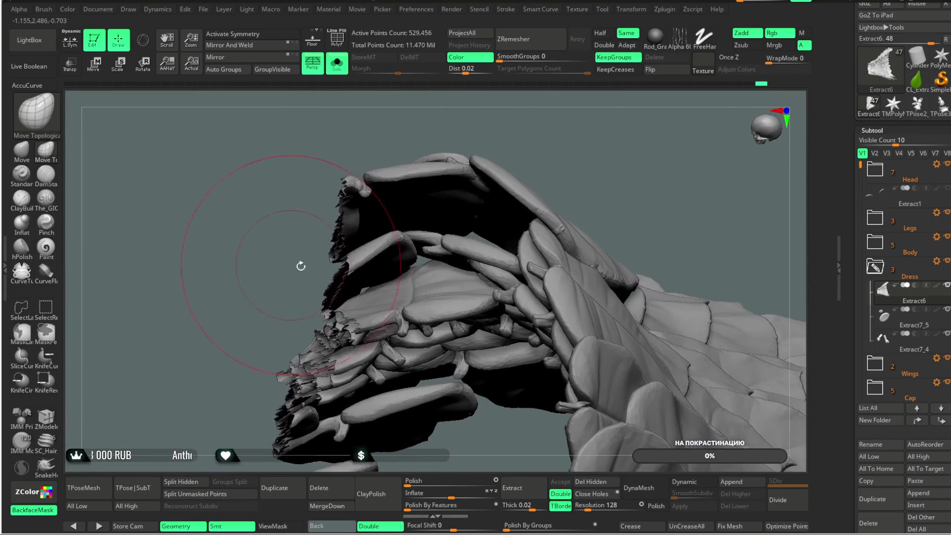
drag(612, 124, 446, 152)
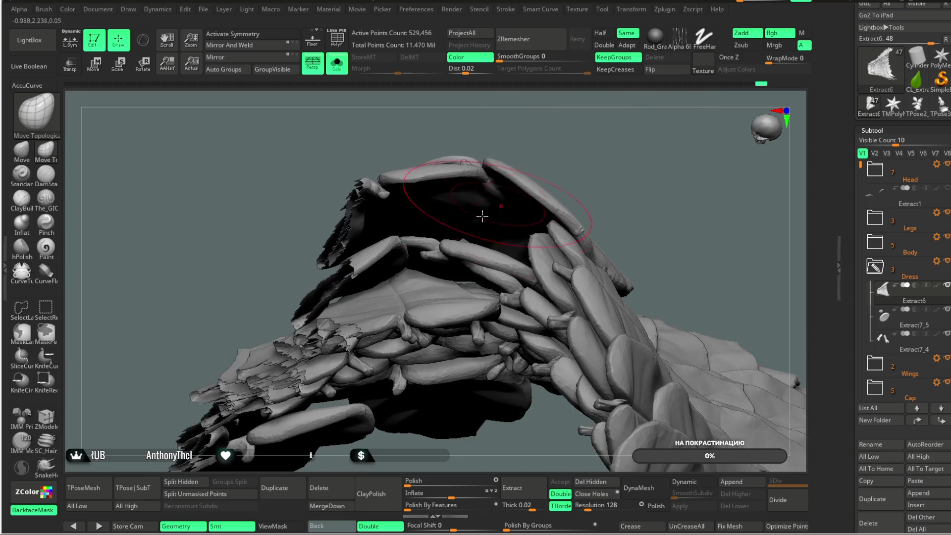
drag(622, 139, 598, 151)
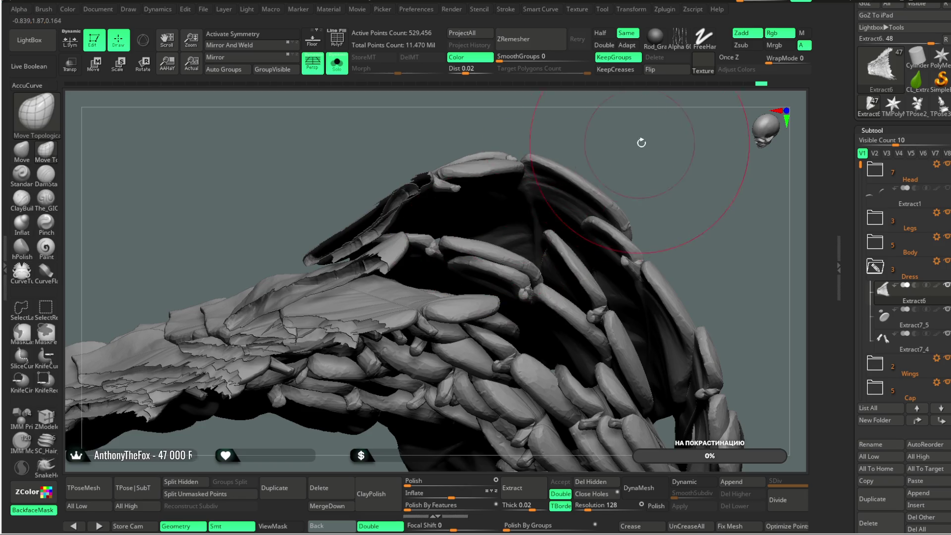
ctrl+shift+click(624, 137)
- Orbit around the full dress to inspect the leaf rows from every side
mouse_move(613, 146)
mouse_down()
mouse_move(592, 161)
mouse_move(592, 137)
mouse_move(604, 145)
mouse_move(164, 405)
mouse_up()
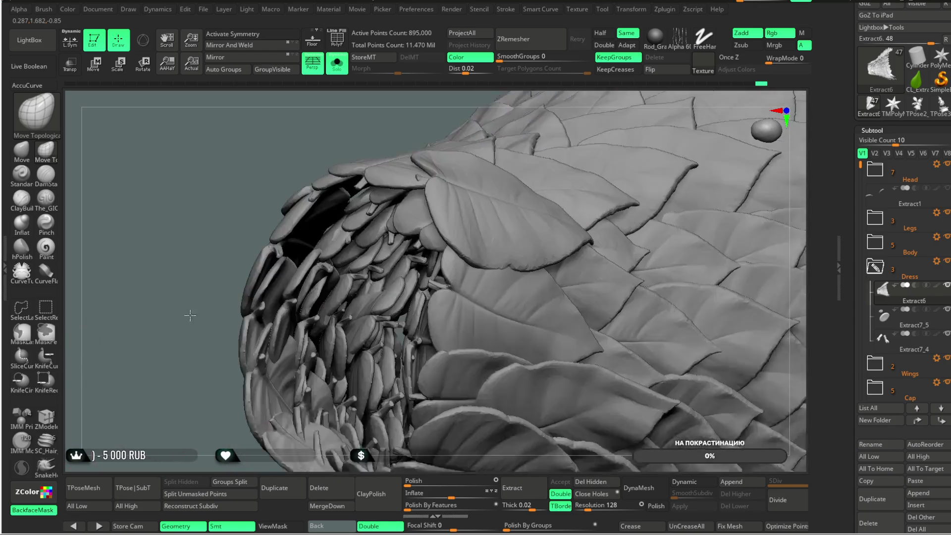
mouse_move(186, 314)
mouse_down()
mouse_move(169, 349)
mouse_move(359, 280)
mouse_up()
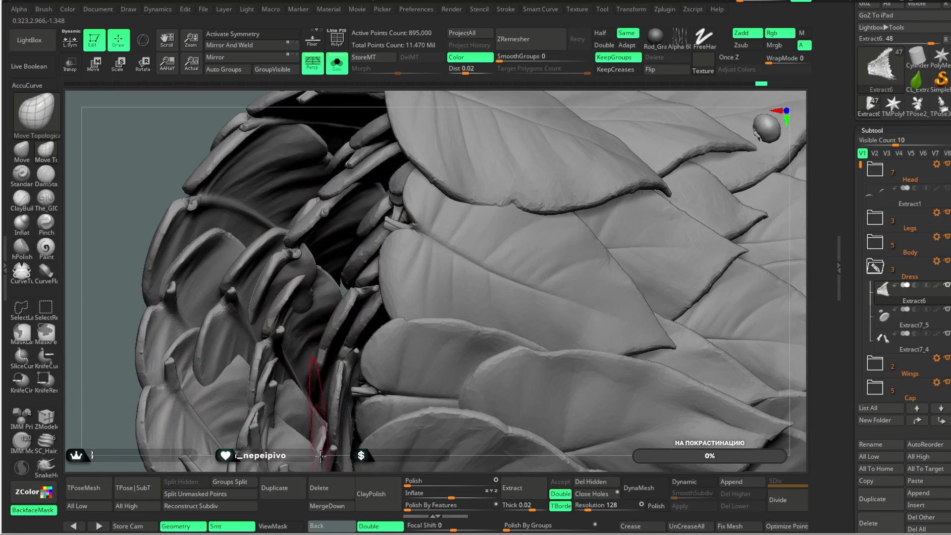
drag(348, 270, 360, 306)
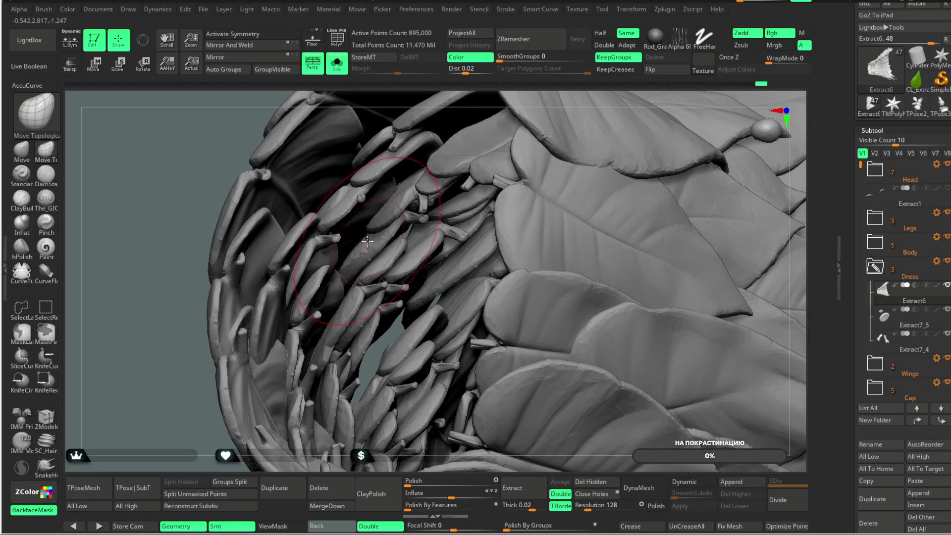
drag(450, 142, 457, 134)
mouse_move(166, 403)
mouse_down()
mouse_move(219, 295)
mouse_move(320, 245)
mouse_up()
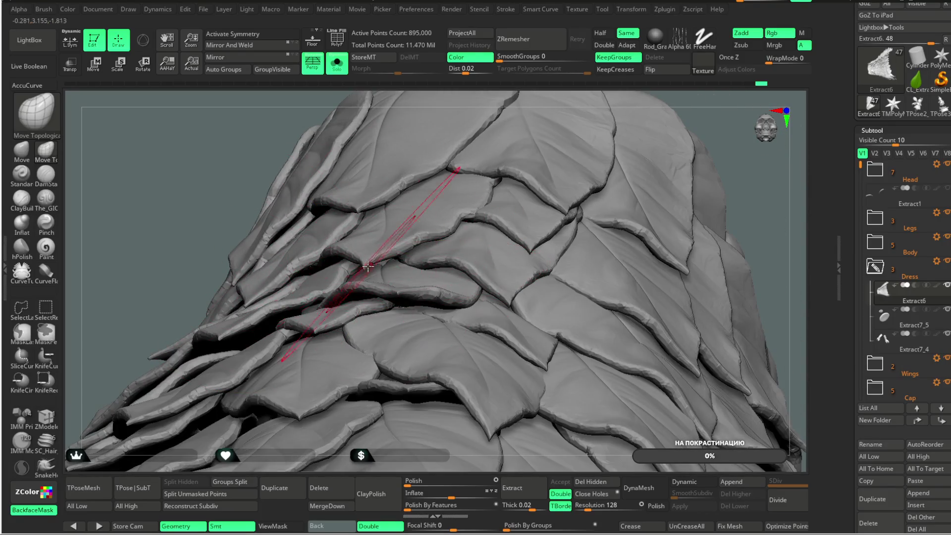
drag(694, 96, 315, 223)
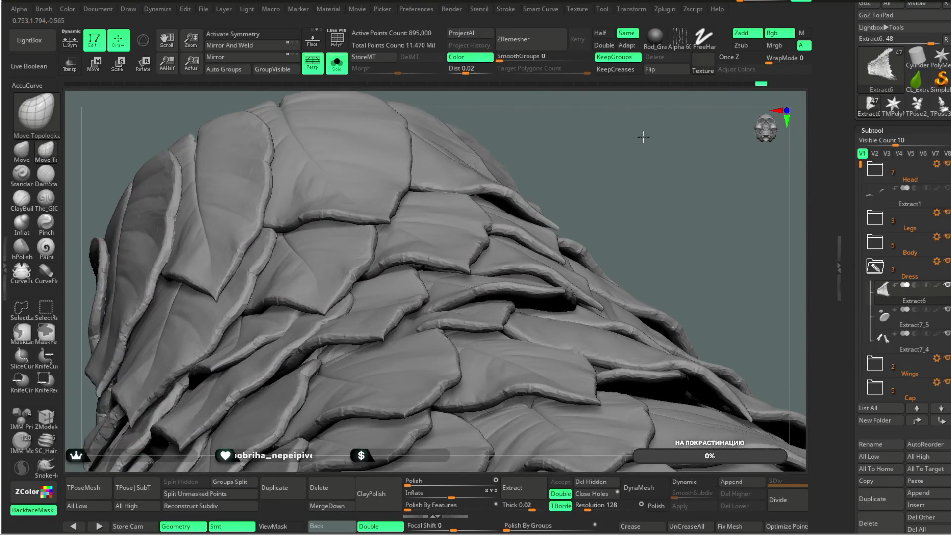
mouse_move(616, 96)
mouse_down()
mouse_move(569, 142)
mouse_move(447, 218)
mouse_up()
mouse_move(573, 159)
mouse_down()
mouse_move(584, 124)
mouse_move(135, 472)
mouse_up()
mouse_move(565, 174)
alt+mouse_down()
mouse_move(590, 159)
mouse_move(461, 295)
mouse_move(535, 213)
mouse_move(429, 312)
mouse_move(422, 343)
alt+mouse_up()
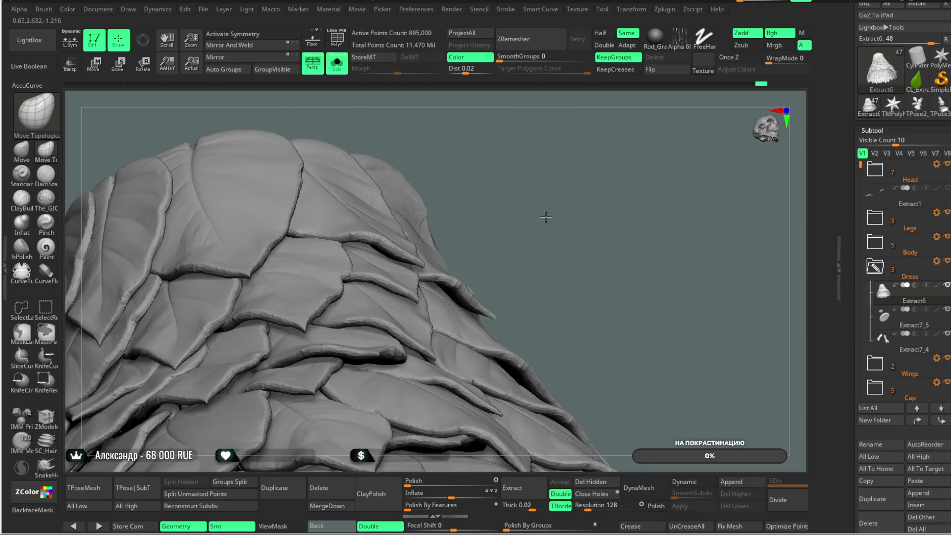
mouse_move(575, 242)
mouse_down()
mouse_move(558, 169)
mouse_move(573, 195)
mouse_move(555, 213)
mouse_move(556, 250)
mouse_move(552, 213)
mouse_up()
mouse_move(537, 222)
mouse_down()
mouse_move(583, 194)
mouse_move(462, 304)
mouse_move(450, 244)
mouse_move(605, 156)
mouse_move(562, 202)
mouse_up()
- Reduce the ClayBuildup brush size from the spacebar popup
key(space)
mouse_move(623, 197)
mouse_down()
mouse_move(573, 206)
mouse_move(591, 203)
mouse_move(573, 255)
mouse_move(544, 257)
mouse_up()
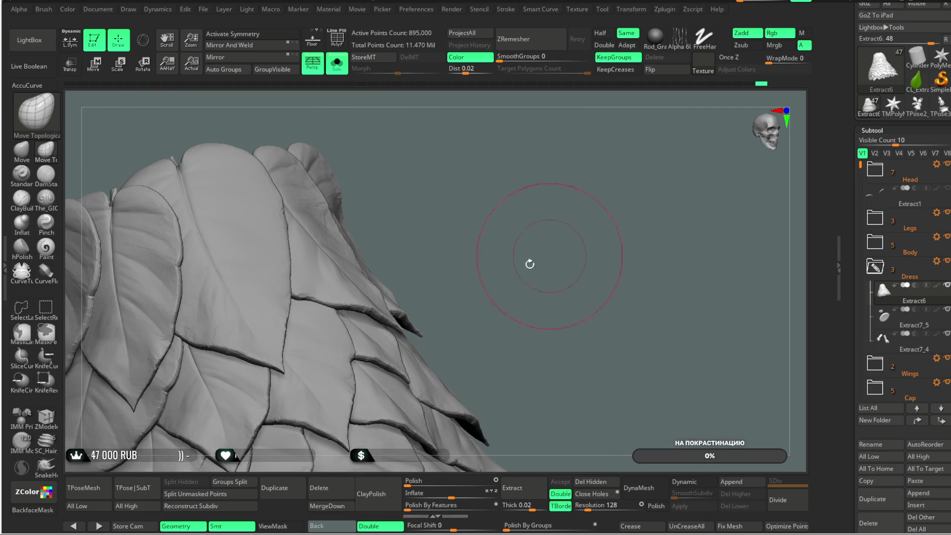
mouse_move(388, 321)
mouse_down()
mouse_move(530, 213)
mouse_move(396, 335)
mouse_move(527, 216)
mouse_move(535, 234)
mouse_move(423, 309)
mouse_up()
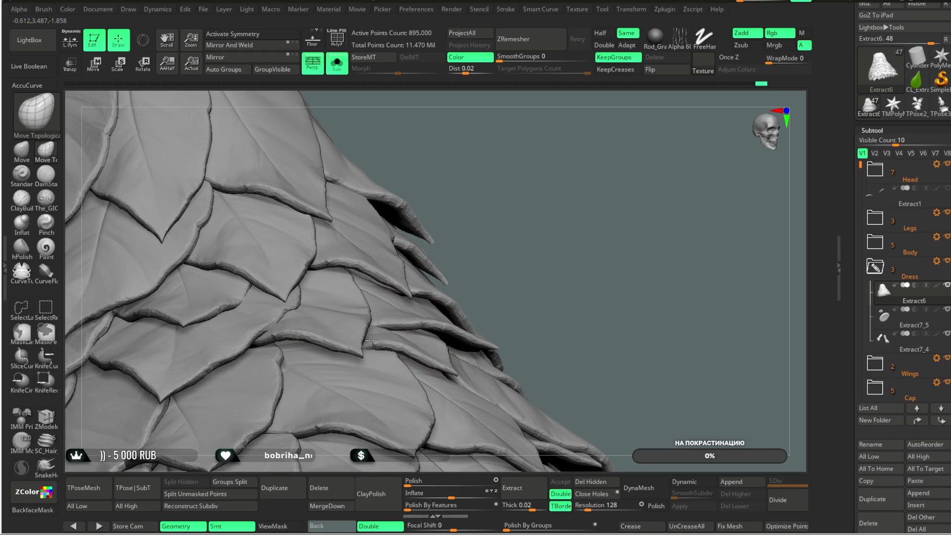
mouse_move(526, 244)
mouse_down()
mouse_move(525, 213)
mouse_move(510, 212)
mouse_move(341, 301)
mouse_move(516, 207)
mouse_move(298, 316)
mouse_up()
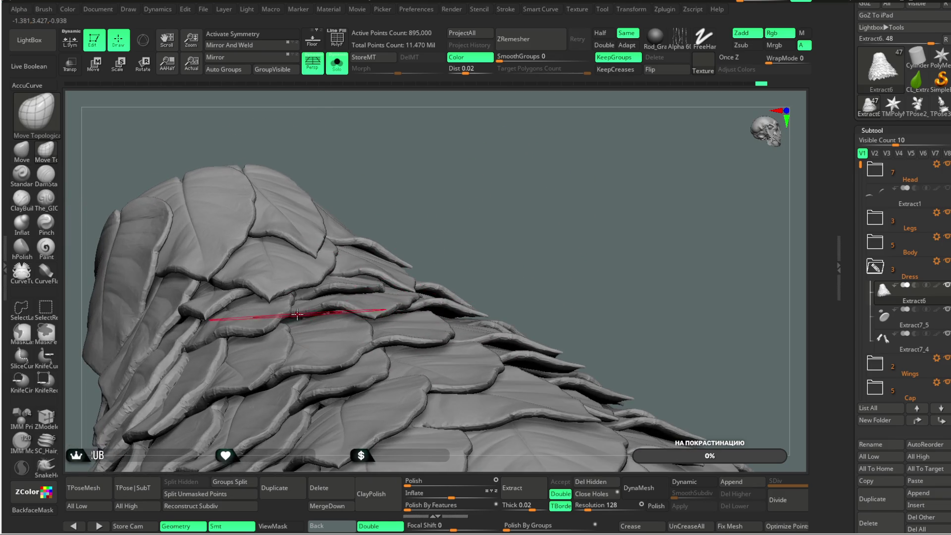
drag(439, 194, 378, 270)
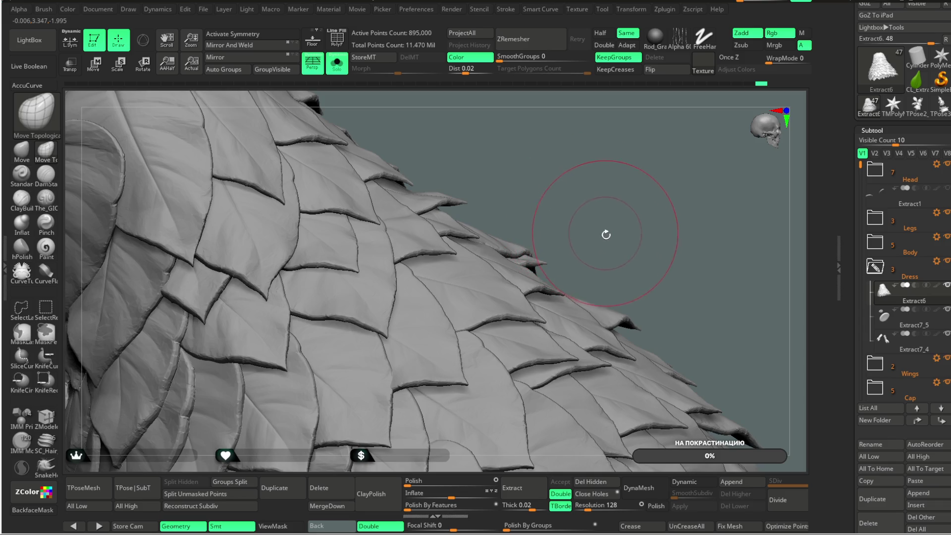
- Orbit and zoom onto the dress's sloping left edge to check its leaf scales
drag(531, 150, 424, 235)
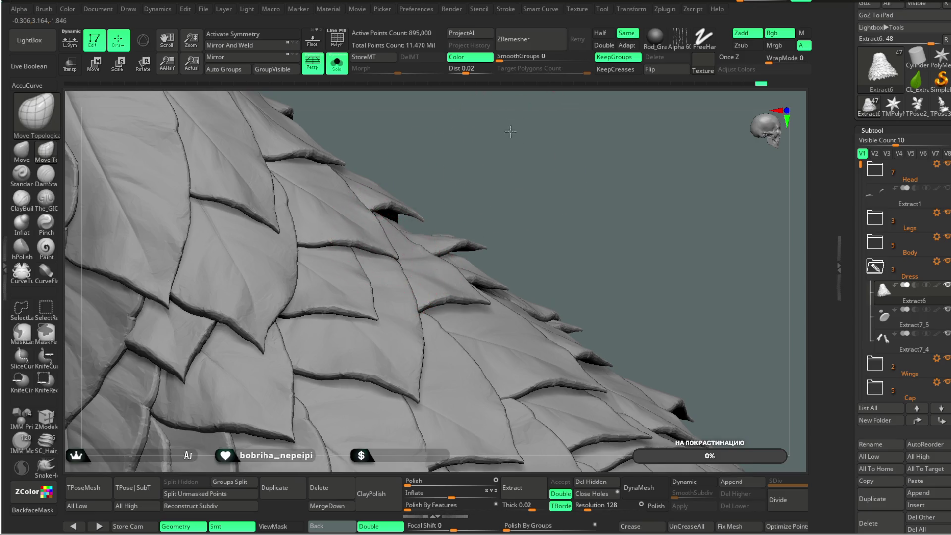
drag(511, 137, 381, 247)
mouse_move(435, 164)
mouse_down()
mouse_move(335, 249)
mouse_move(495, 181)
mouse_move(509, 154)
mouse_move(308, 225)
mouse_up()
mouse_move(406, 164)
mouse_down()
mouse_move(456, 153)
mouse_move(431, 144)
mouse_move(287, 151)
mouse_move(282, 230)
mouse_move(382, 249)
mouse_move(333, 279)
mouse_up()
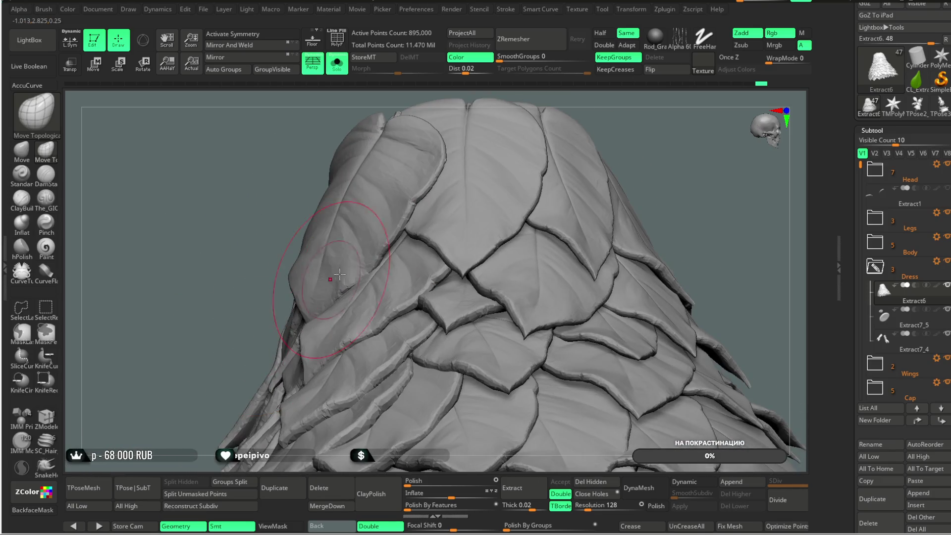
drag(650, 144, 322, 321)
mouse_move(376, 280)
mouse_down()
mouse_move(456, 206)
mouse_move(337, 302)
mouse_move(385, 312)
mouse_move(492, 228)
mouse_move(418, 317)
mouse_move(362, 282)
mouse_move(371, 325)
mouse_up()
key(space)
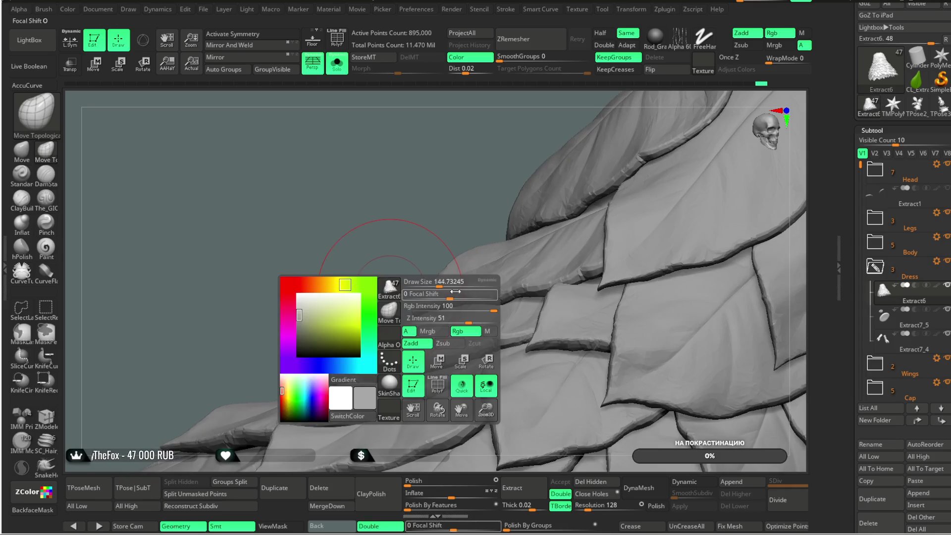
- Zoom onto a single leaf edge and adjust the brush from the spacebar popup
mouse_move(403, 276)
mouse_down()
mouse_move(414, 309)
mouse_move(394, 298)
mouse_up()
mouse_move(465, 244)
mouse_down()
mouse_move(403, 276)
mouse_move(444, 283)
mouse_move(423, 332)
mouse_move(496, 324)
mouse_move(527, 265)
mouse_move(571, 270)
mouse_up()
key(space)
mouse_move(563, 229)
mouse_down()
mouse_move(558, 260)
mouse_move(557, 230)
mouse_move(421, 310)
mouse_up()
- Tweak the brush and colour settings again while viewing the overlapping leaves
key(space)
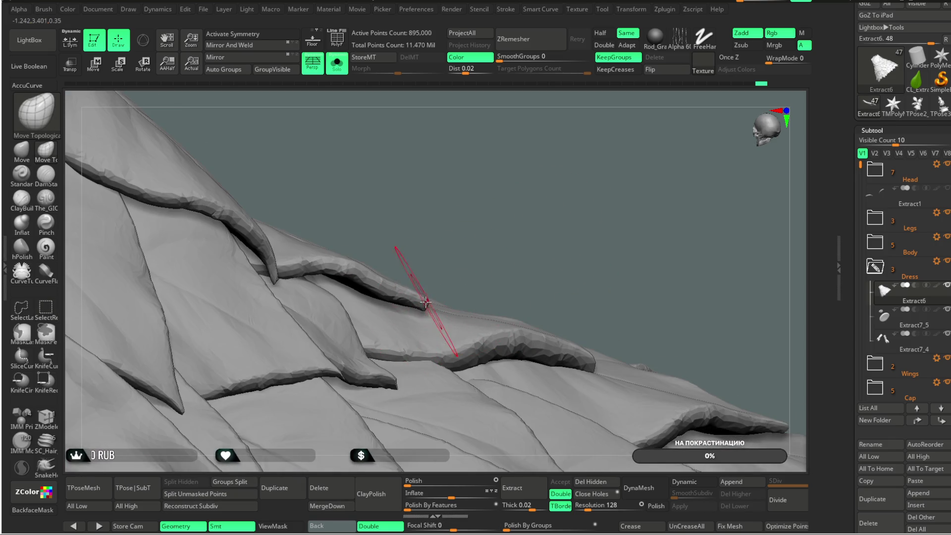
mouse_move(482, 267)
mouse_down()
mouse_move(589, 186)
mouse_move(589, 144)
mouse_move(562, 227)
mouse_move(630, 202)
mouse_move(546, 216)
mouse_move(589, 212)
mouse_move(537, 298)
mouse_move(531, 257)
mouse_move(567, 265)
mouse_move(588, 246)
mouse_move(554, 246)
mouse_move(565, 259)
mouse_move(559, 244)
mouse_move(579, 200)
mouse_move(594, 180)
mouse_move(627, 185)
mouse_up()
key(space)
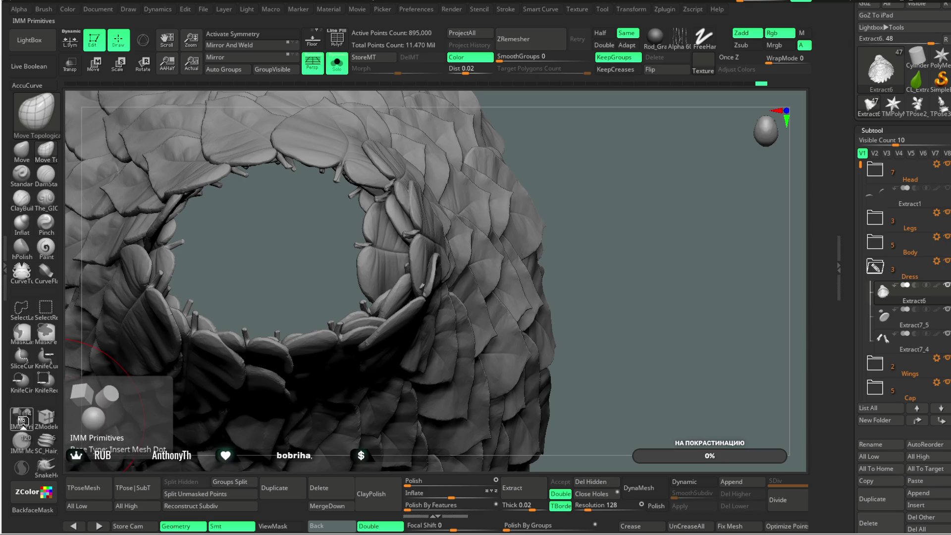
- Select the IMM Primitives brush and bring up the MultiMesh inserts palette
click(24, 426)
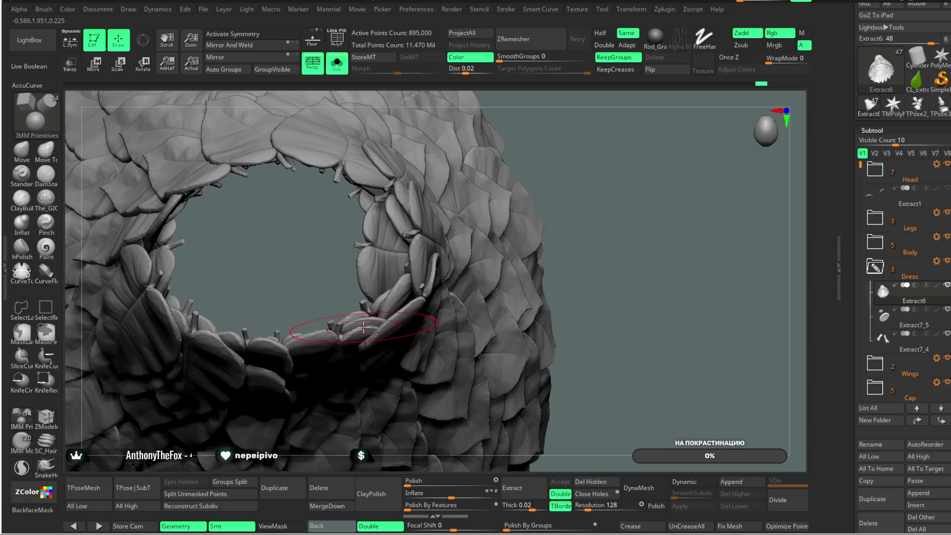
mouse_move(586, 187)
mouse_down()
mouse_move(551, 162)
mouse_move(505, 193)
mouse_up()
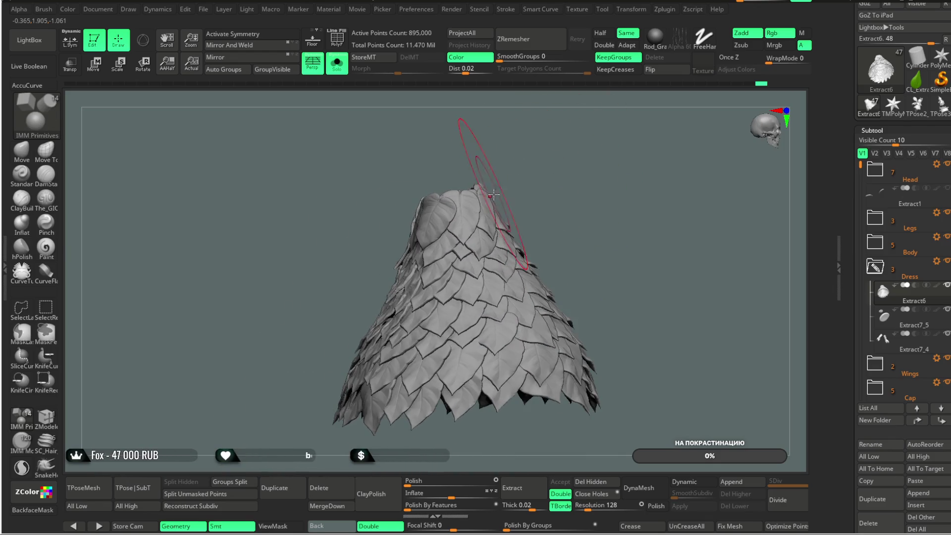
mouse_move(504, 193)
mouse_down()
mouse_move(491, 204)
mouse_move(510, 196)
mouse_move(527, 202)
mouse_up()
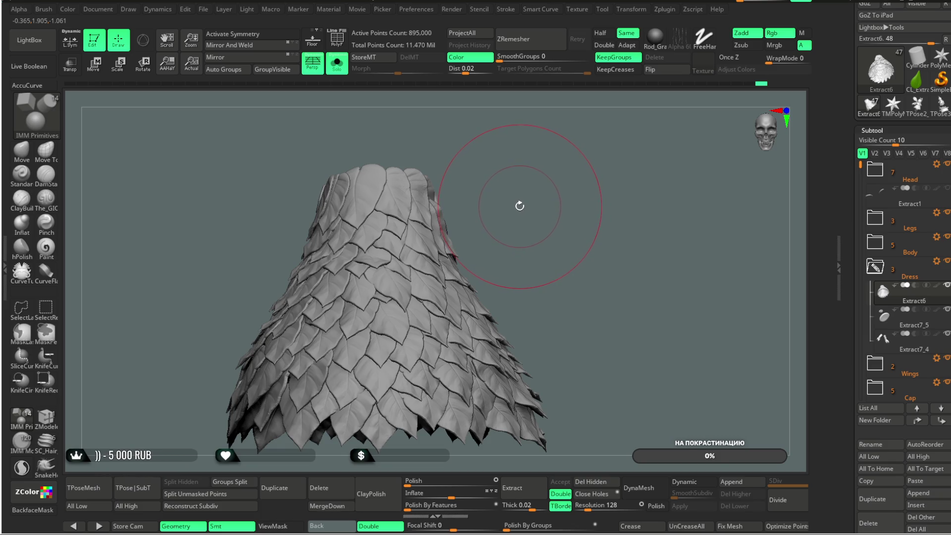
drag(519, 209, 545, 202)
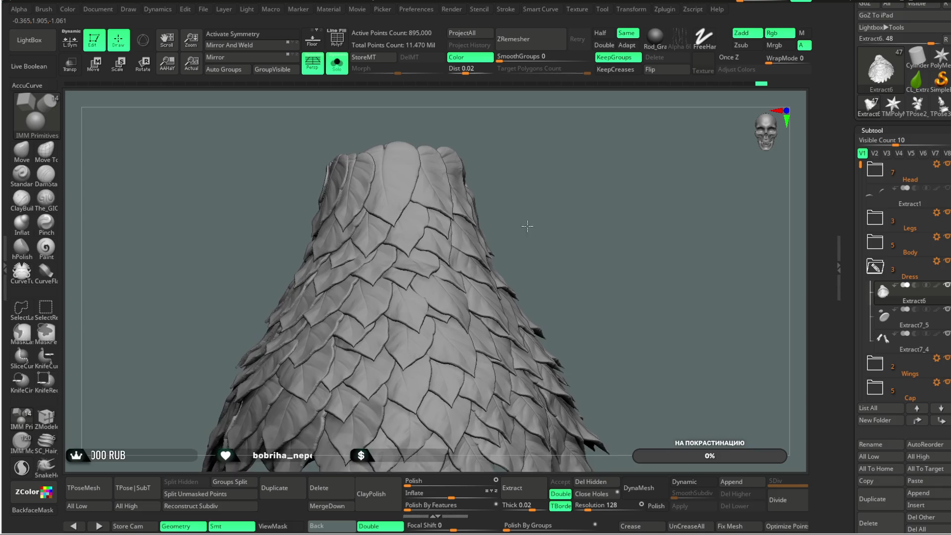
key(m)
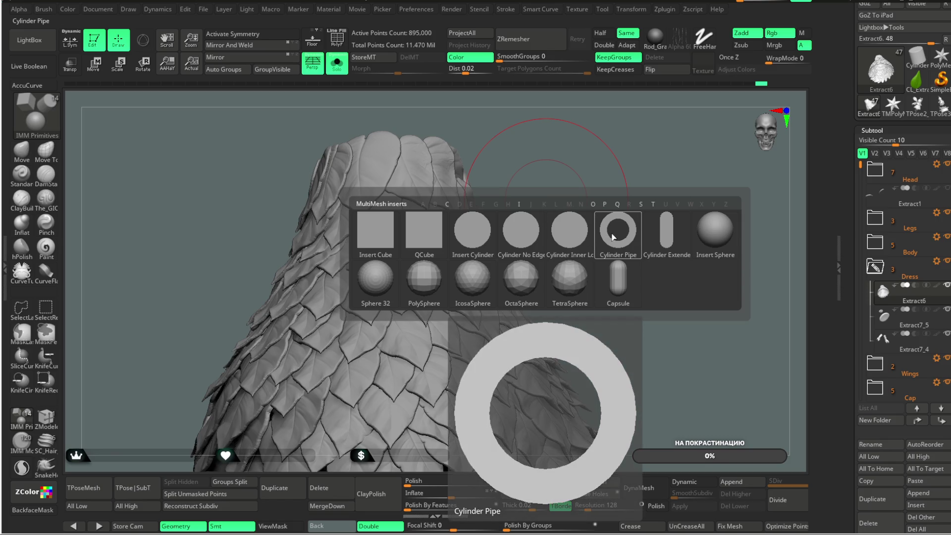
- Insert a solid cylinder under the dress opening and bring up the move gizmo on it
click(511, 223)
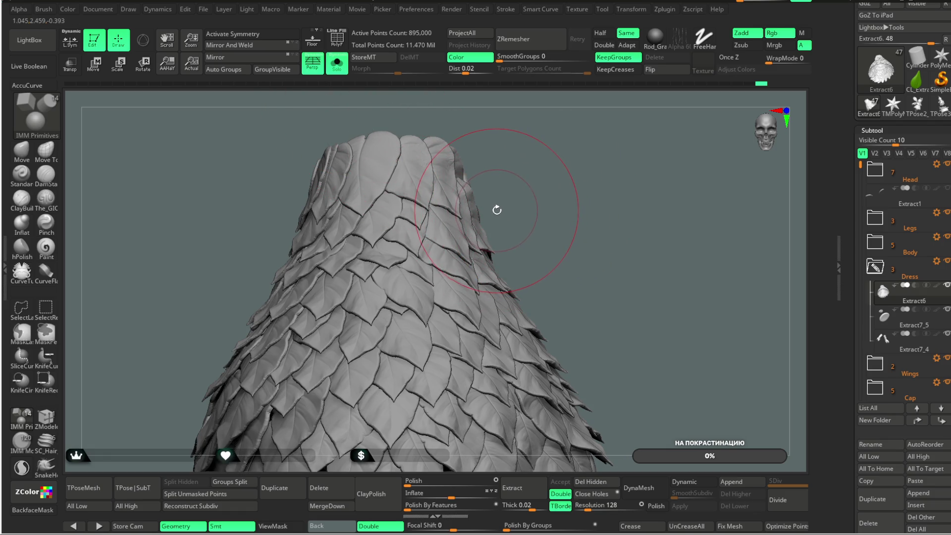
drag(533, 160, 534, 243)
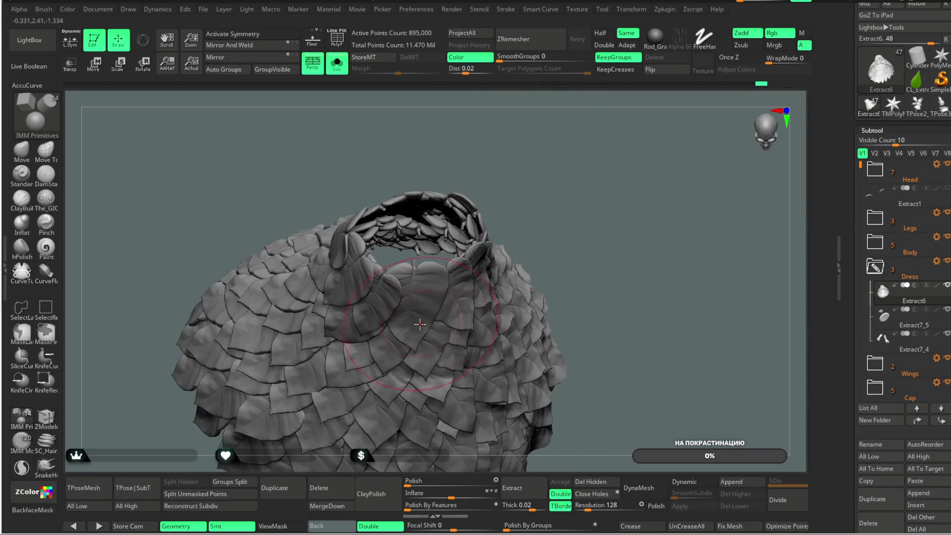
drag(564, 193, 321, 175)
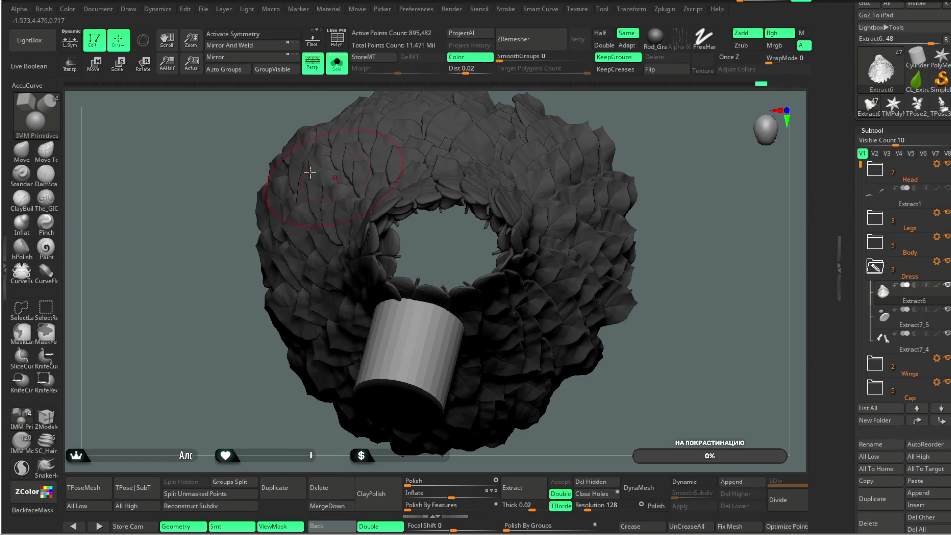
click(96, 67)
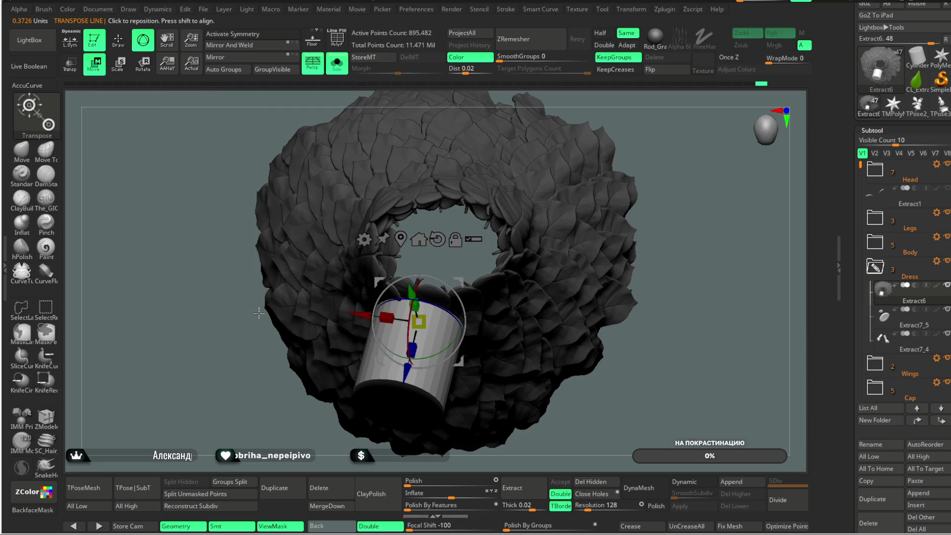
- Turn on PolyF so the mesh shows its polygroup colours
shift+drag(666, 205, 647, 218)
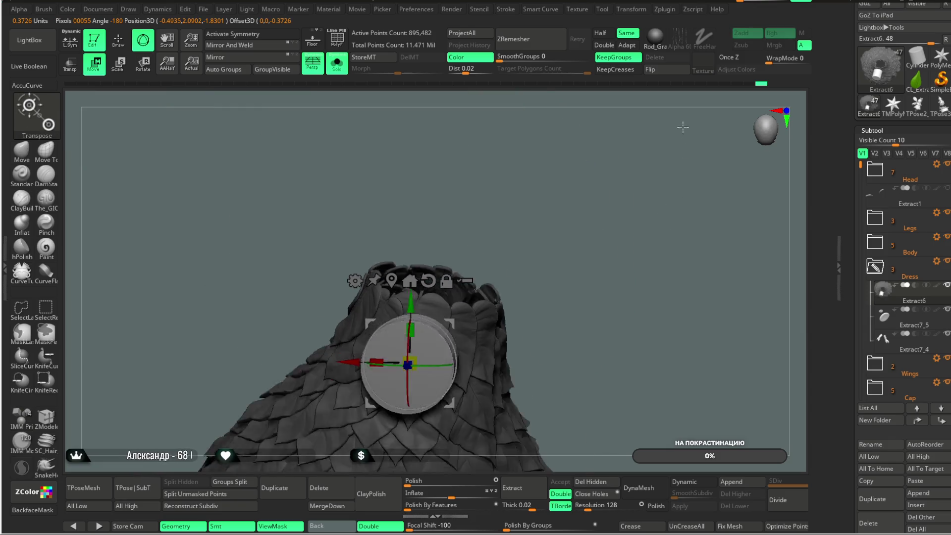
click(355, 282)
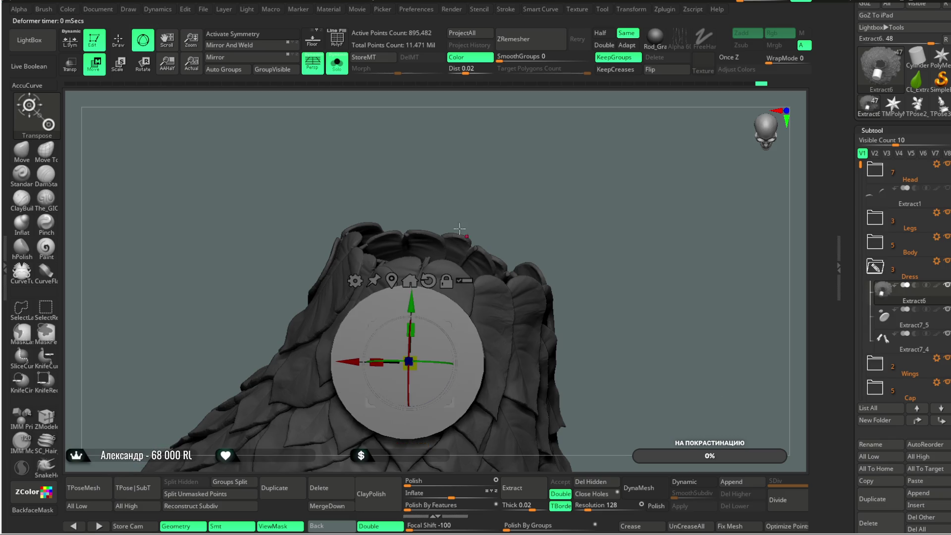
click(337, 37)
scroll(610, 206, up, 2)
scroll(609, 206, up, 2)
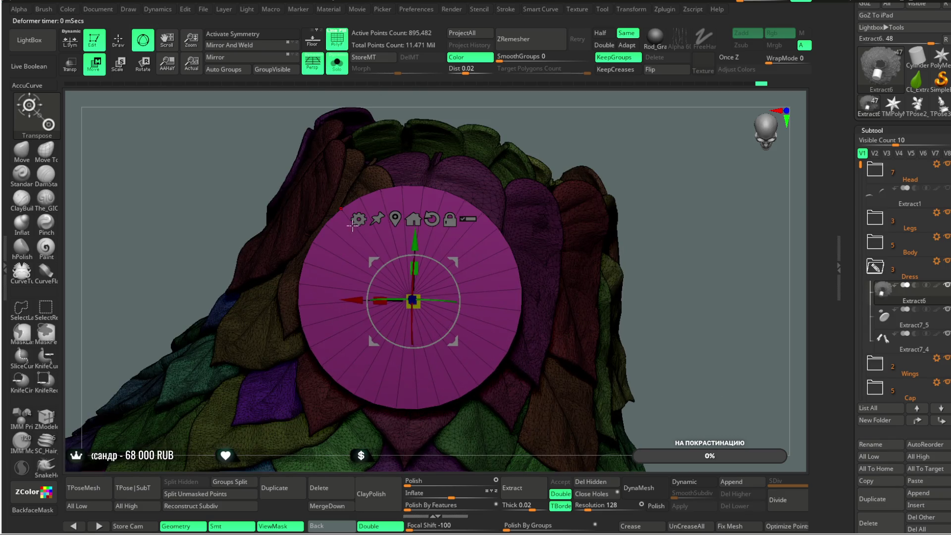
- Insert a Cylinder 3D primitive into the dress mesh from the gizmo gear menu
click(358, 216)
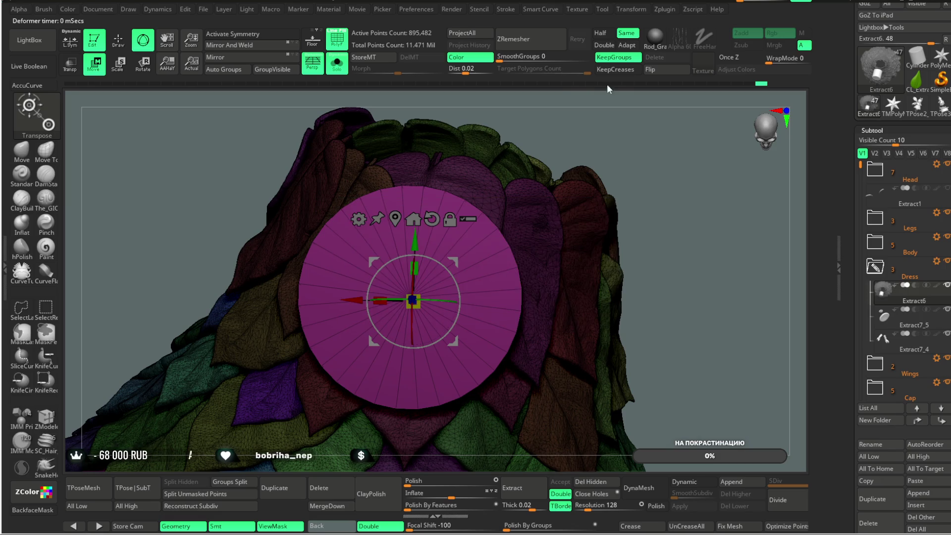
drag(601, 97, 366, 222)
click(363, 220)
click(424, 223)
mouse_move(585, 149)
mouse_down()
mouse_move(600, 153)
mouse_move(485, 285)
mouse_move(430, 301)
mouse_move(443, 308)
mouse_up()
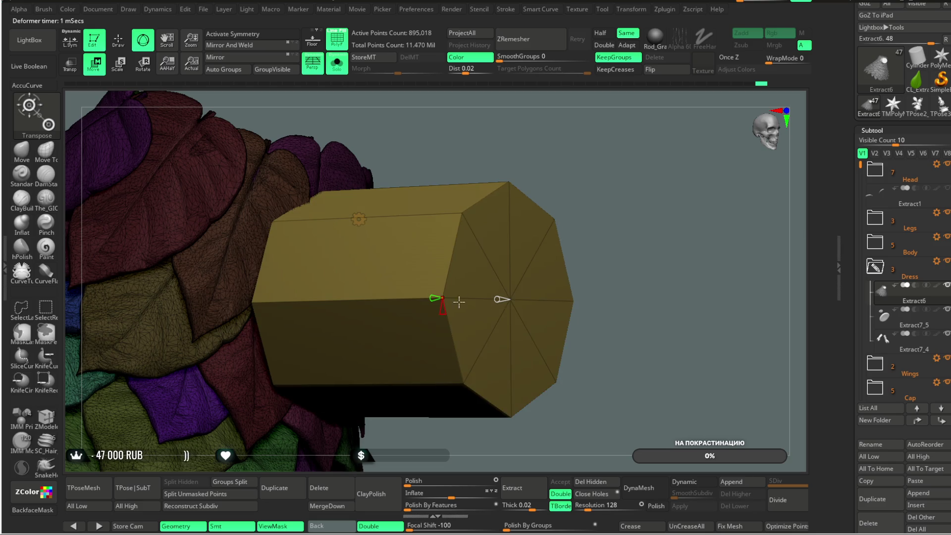
- Rotate the cylinder upright with the gizmo and move it up into the dress
mouse_move(492, 291)
mouse_down()
mouse_move(608, 186)
mouse_move(471, 267)
mouse_up()
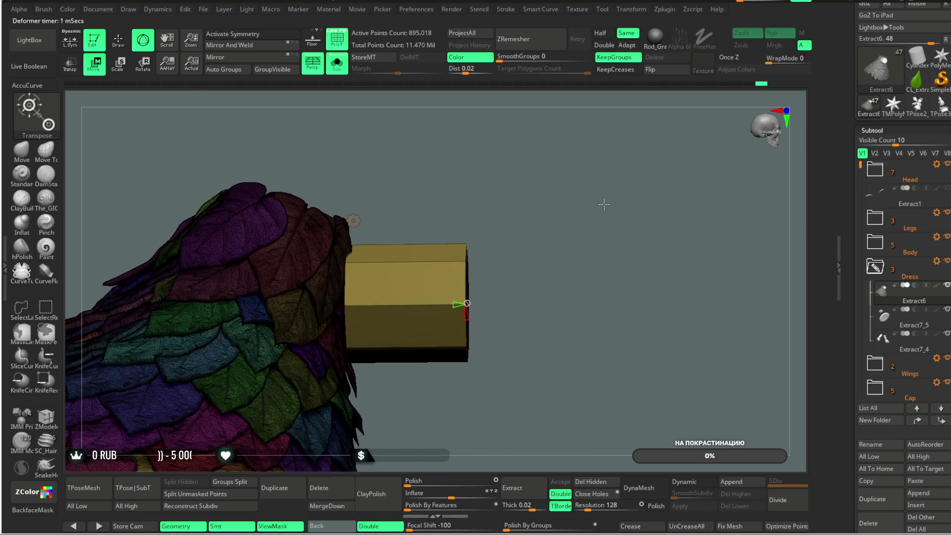
click(353, 221)
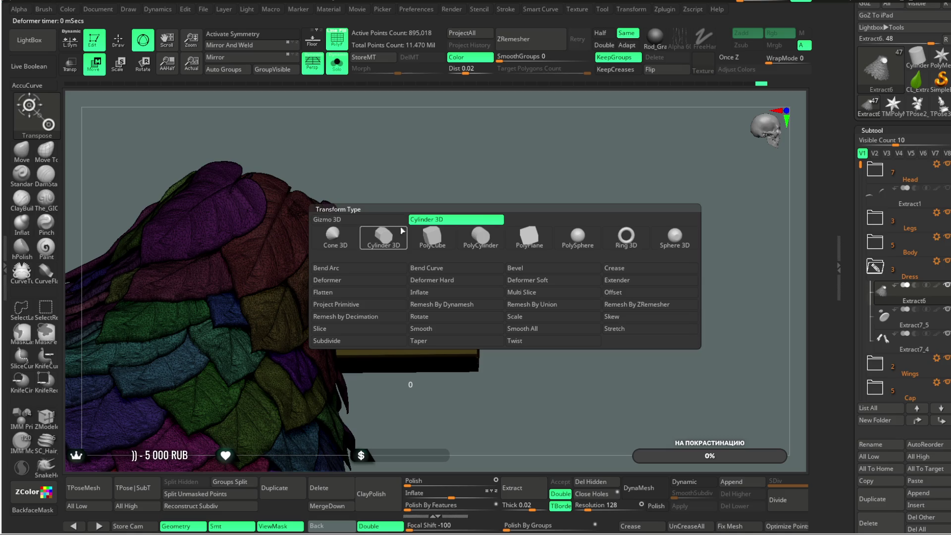
drag(426, 202, 522, 152)
drag(450, 305, 422, 273)
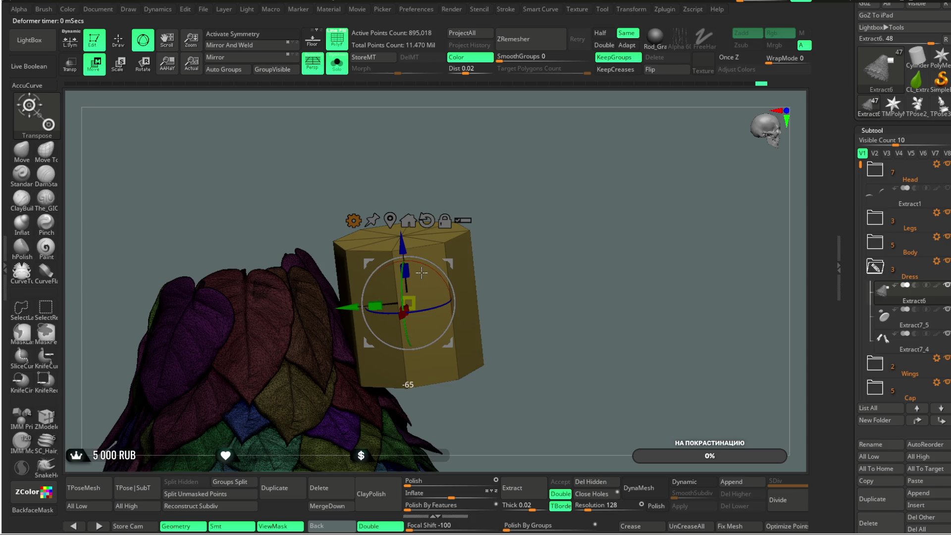
mouse_move(505, 297)
mouse_down()
mouse_move(567, 276)
mouse_move(289, 316)
mouse_move(308, 320)
mouse_up()
mouse_move(446, 223)
mouse_down()
mouse_move(550, 168)
mouse_move(348, 391)
mouse_move(342, 380)
mouse_up()
drag(278, 317, 280, 313)
- Try a shape deformer on the cylinder, then undo the attempt
mouse_move(520, 357)
mouse_down()
mouse_move(514, 191)
mouse_move(508, 225)
mouse_up()
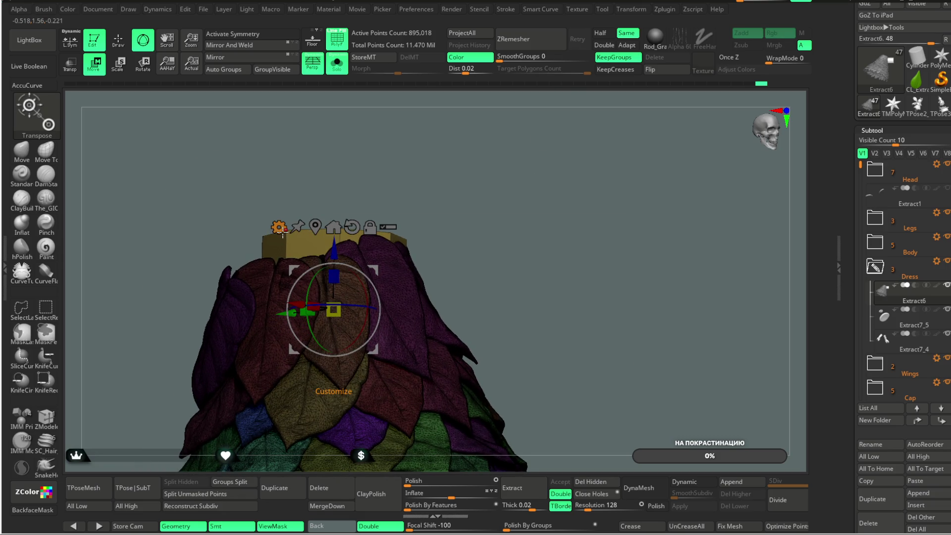
click(280, 228)
click(347, 354)
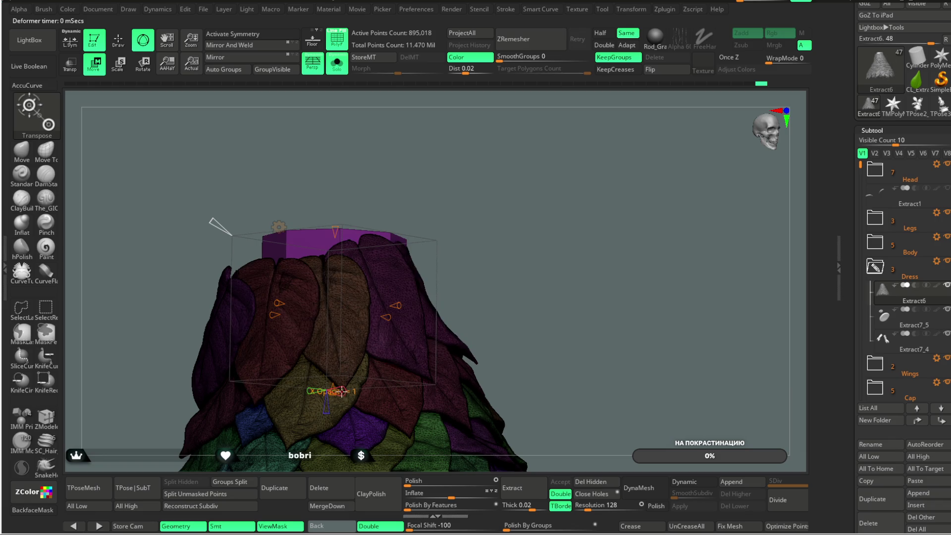
drag(477, 278, 546, 212)
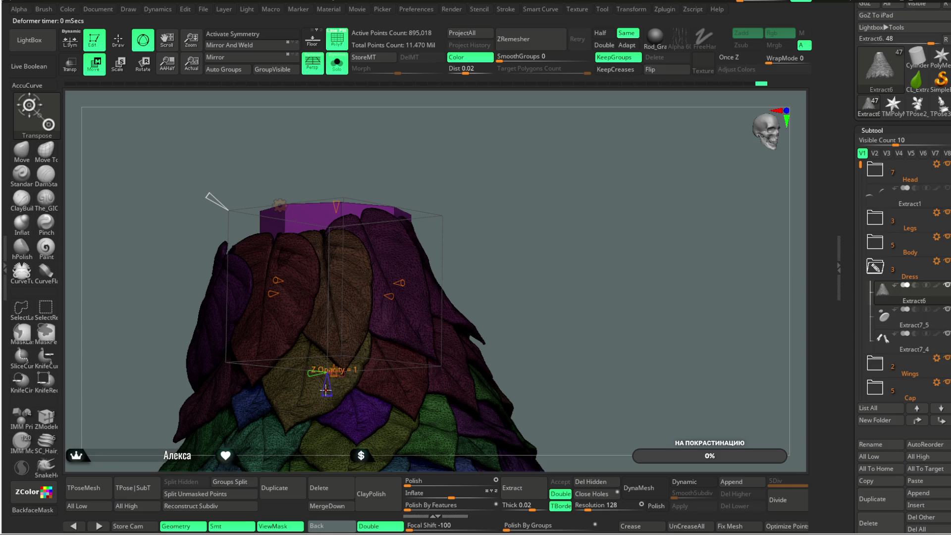
key(ctrl+z)
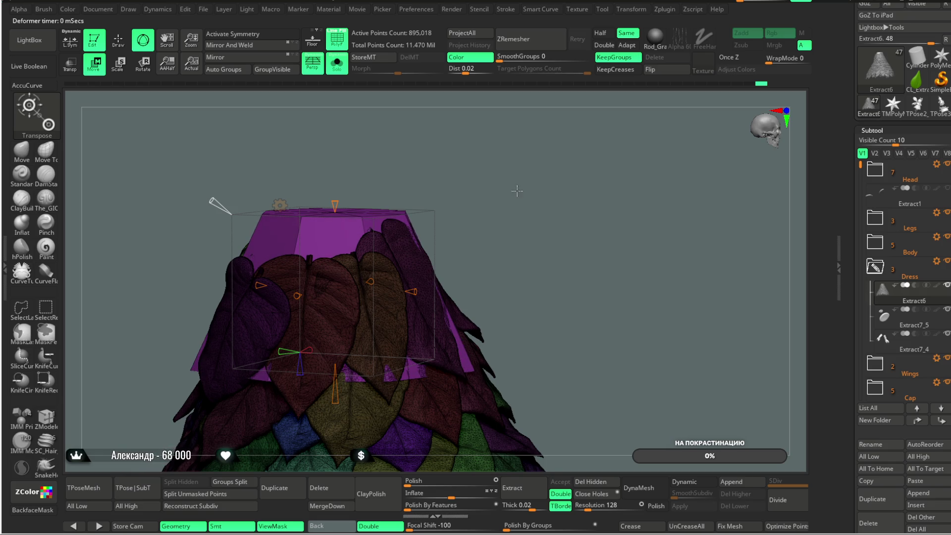
key(ctrl+z)
key(ctrl+z)
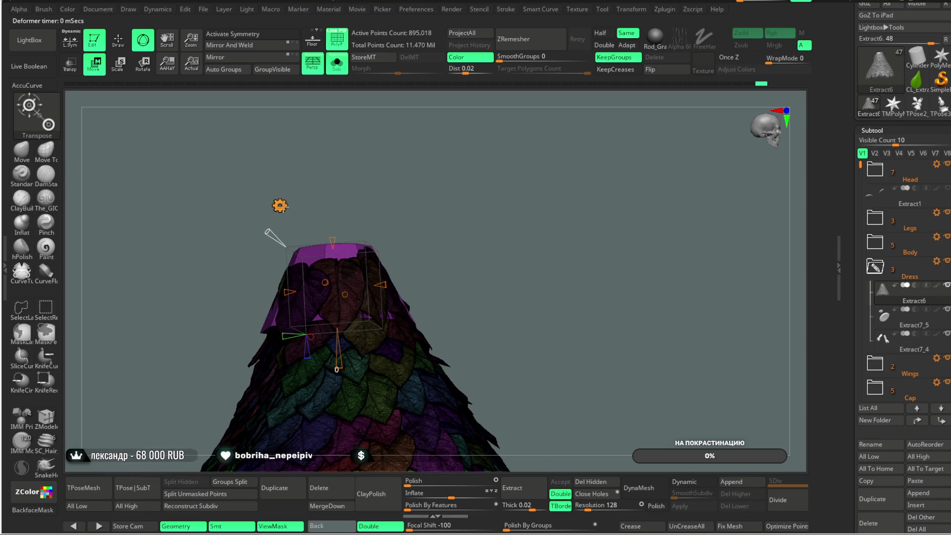
- Return the cylinder to the plain transform gizmo
click(280, 205)
click(468, 203)
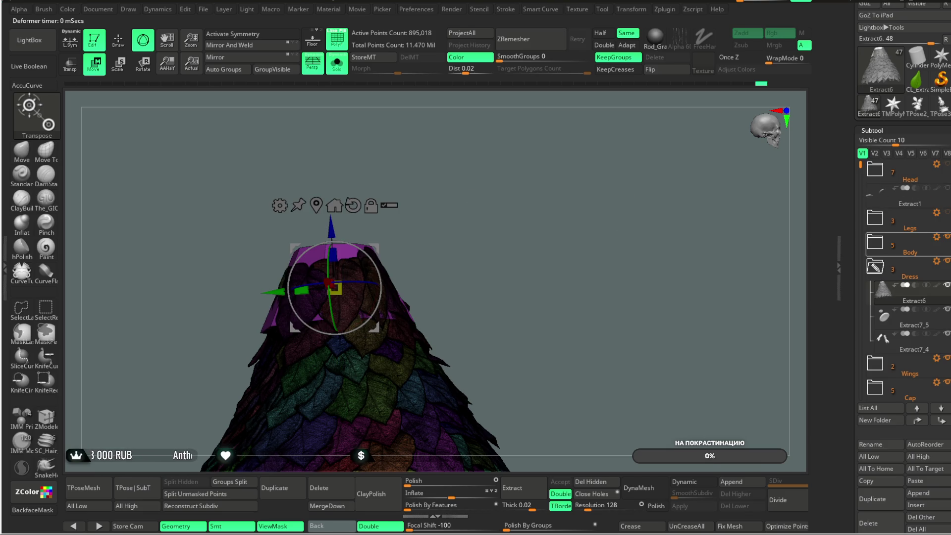
scroll(903, 290, down, 3)
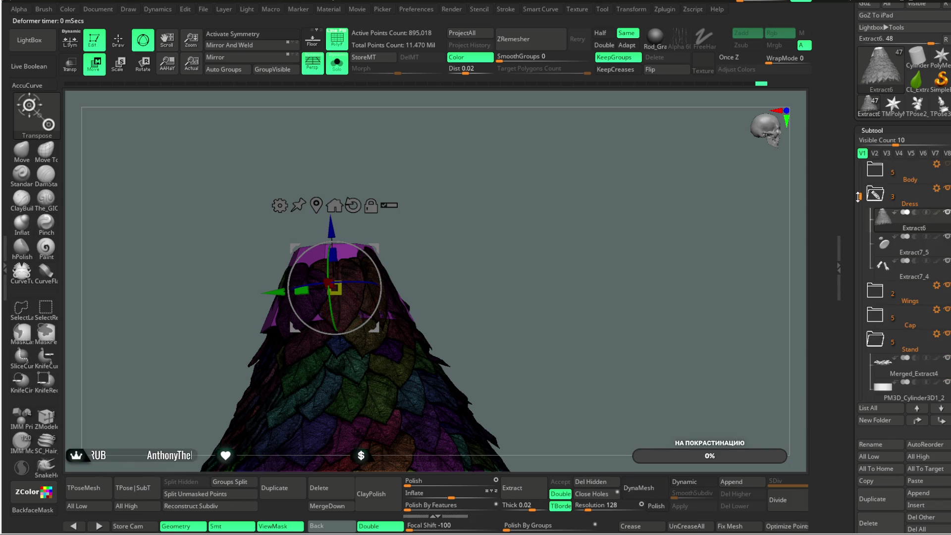
scroll(880, 235, down, 1)
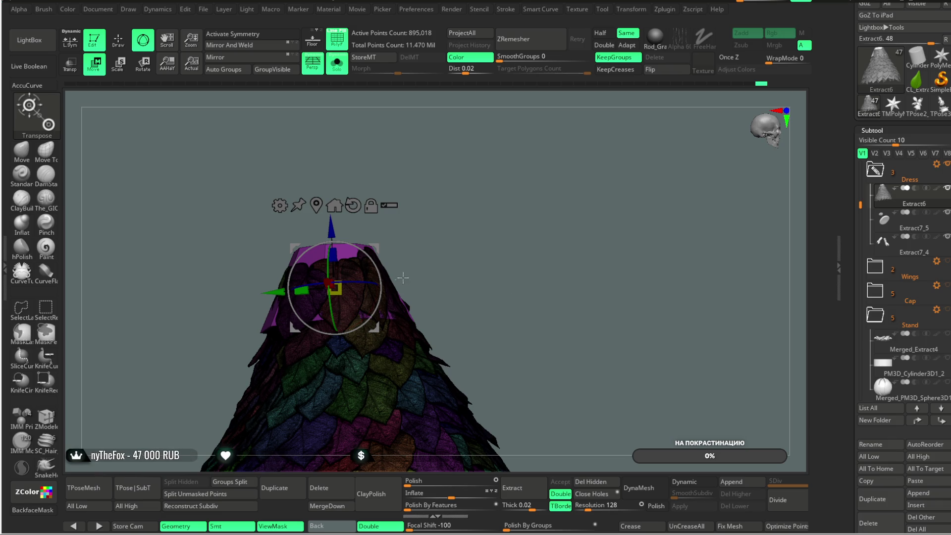
- Scale the inner cone up with the gizmo until it pushes through the leaves
mouse_move(510, 278)
ctrl+right_down()
mouse_move(507, 205)
mouse_move(378, 226)
mouse_move(406, 318)
mouse_move(477, 212)
ctrl+right_up()
click(337, 39)
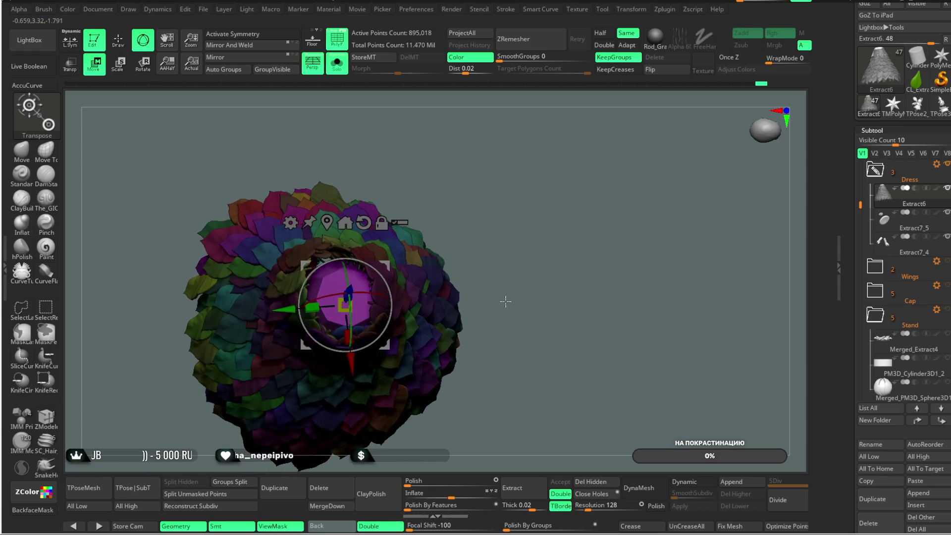
drag(506, 290, 508, 301)
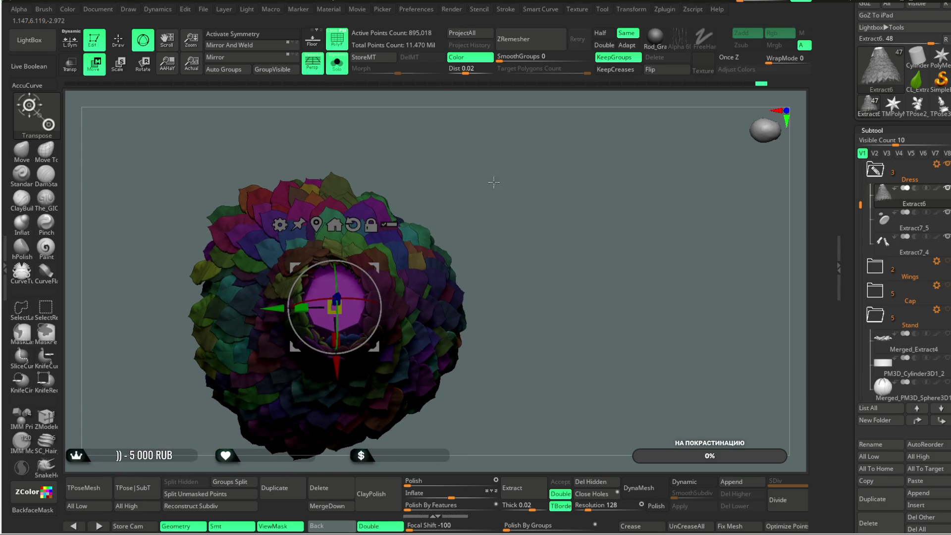
drag(376, 271, 375, 237)
drag(336, 307, 375, 377)
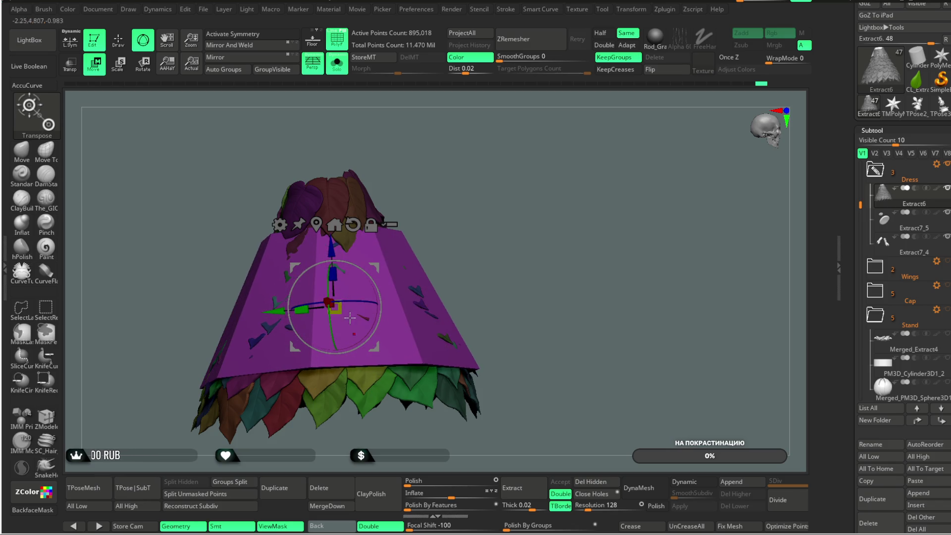
drag(374, 376, 317, 205)
mouse_move(486, 170)
mouse_down()
mouse_move(373, 280)
mouse_move(494, 201)
mouse_move(460, 160)
mouse_up()
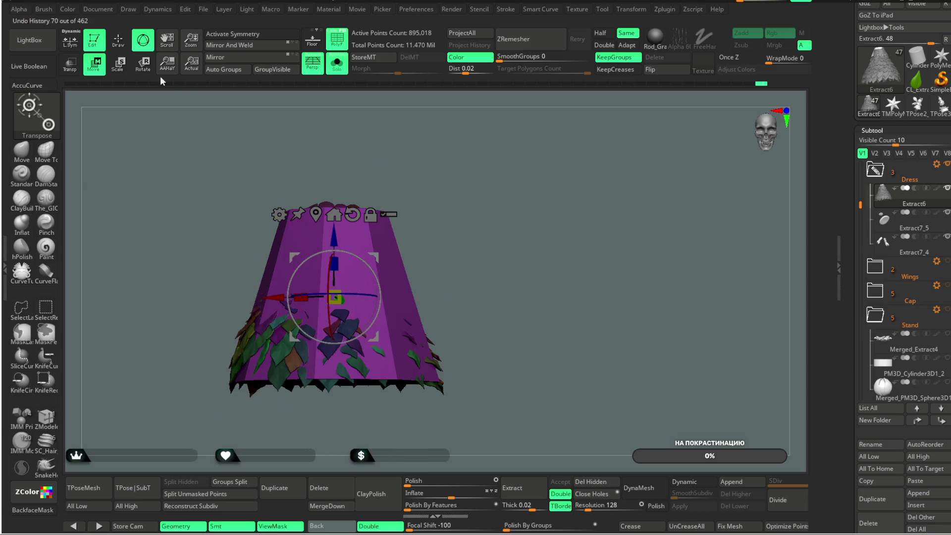
- Split the cone into its own subtool with Split Unmasked Points and turn Solo off
key(q)
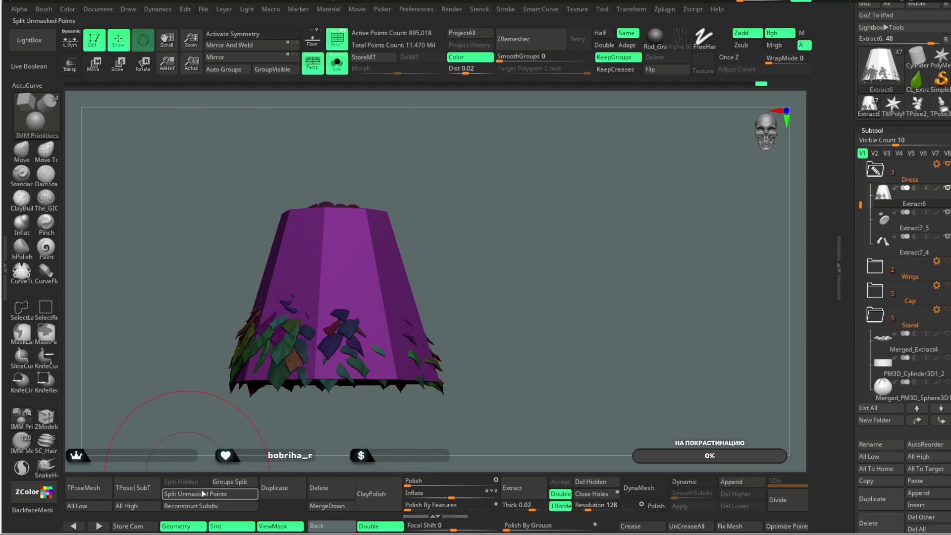
alt+click(369, 304)
click(337, 66)
drag(357, 148, 369, 230)
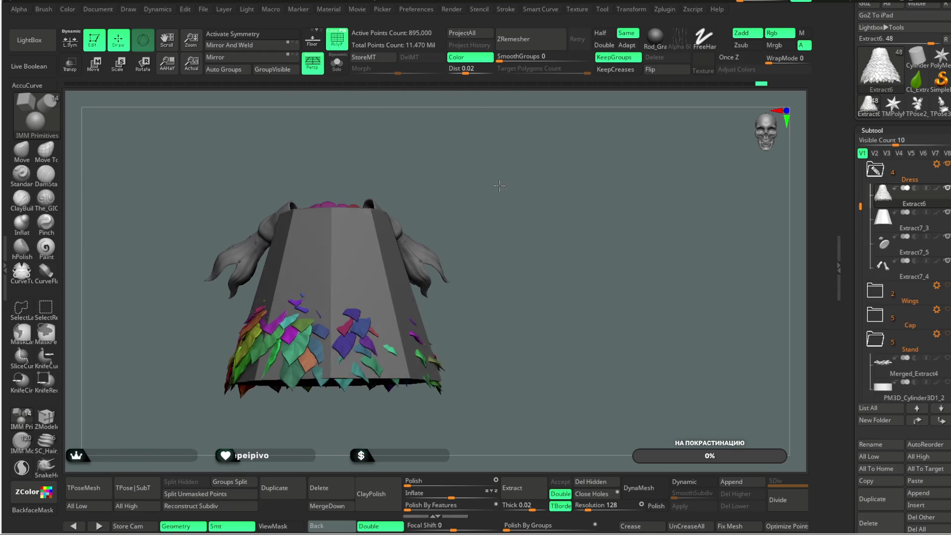
- Make Extract7_3 the active subtool and taper the cone inward under the leaves
alt+click(367, 227)
mouse_move(456, 176)
mouse_down()
mouse_move(464, 183)
mouse_move(155, 134)
mouse_up()
click(94, 65)
mouse_move(314, 305)
mouse_down()
mouse_move(460, 170)
mouse_move(260, 228)
mouse_up()
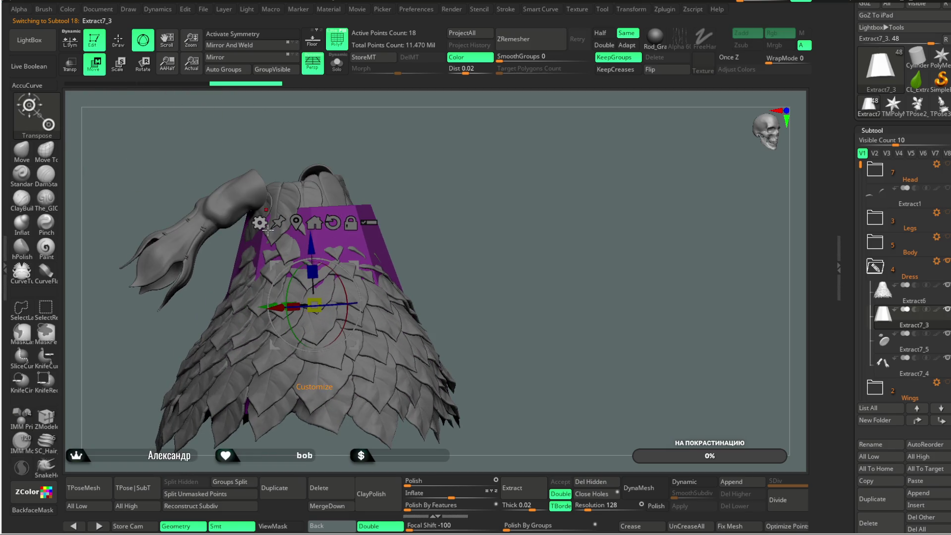
- Attach the Taper deformer, shrink the cone beneath the leaves, then drop the cage
click(260, 224)
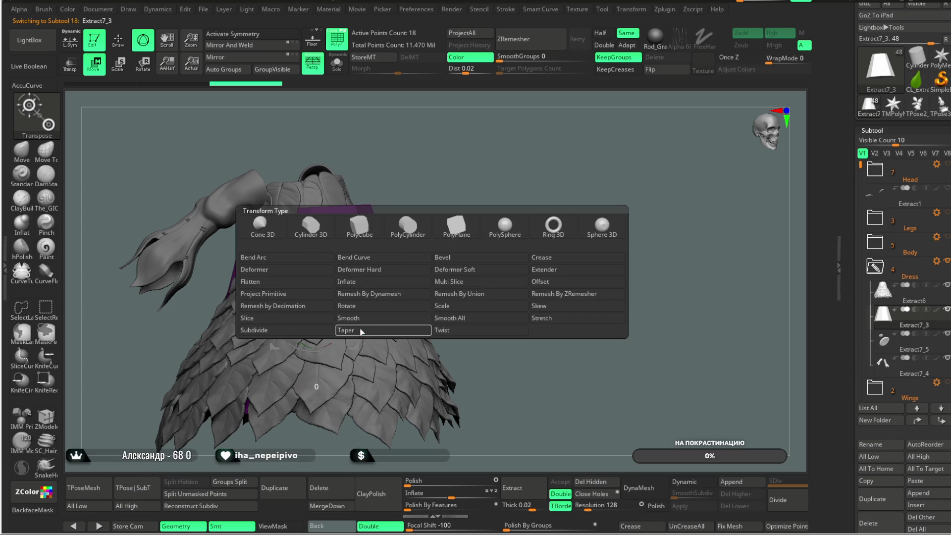
click(357, 328)
drag(312, 215, 313, 223)
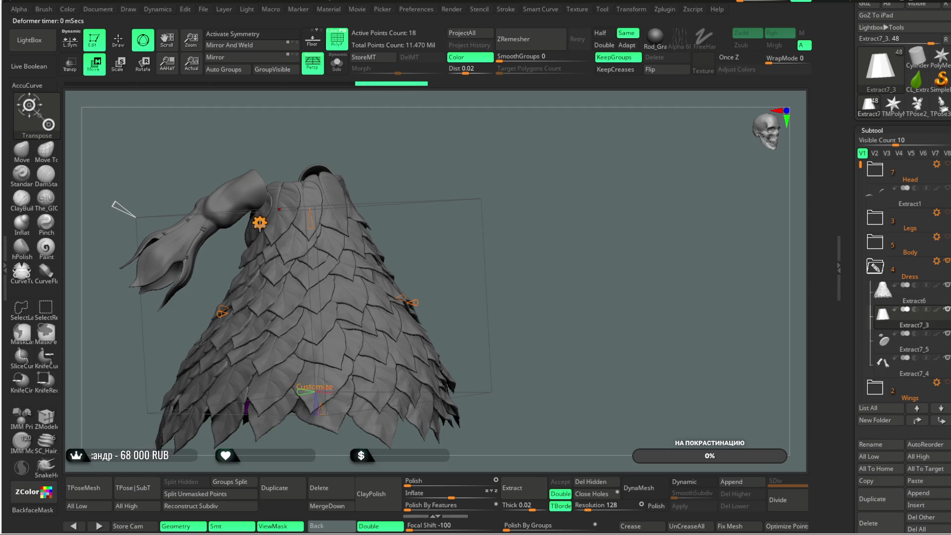
click(259, 223)
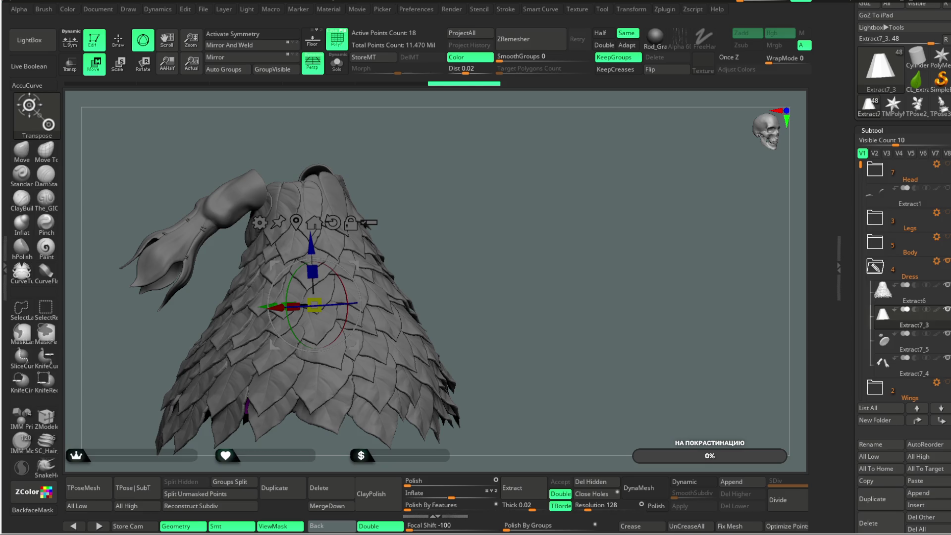
mouse_move(532, 179)
mouse_down()
mouse_move(525, 69)
mouse_move(510, 179)
mouse_up()
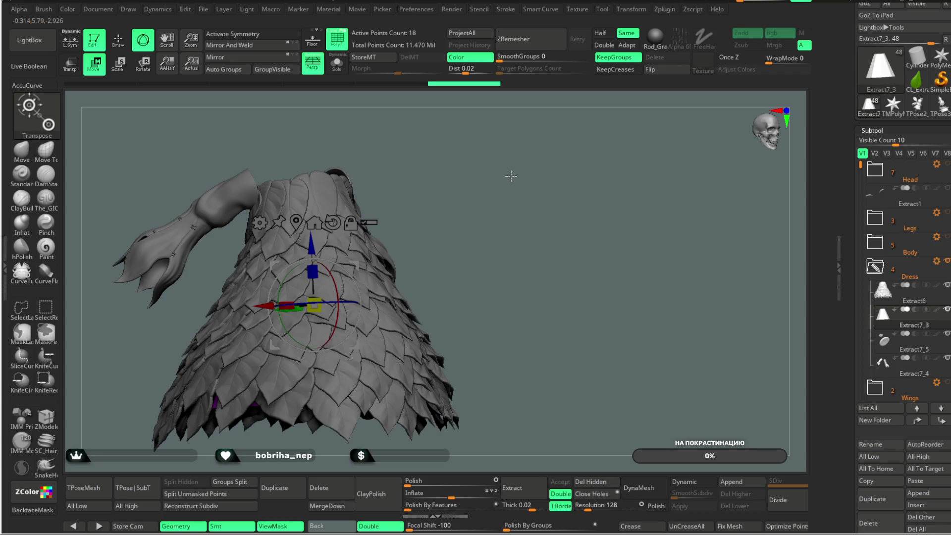
- Solo the purple cone, try replacing it with an eight-sided cylinder and undo
click(336, 63)
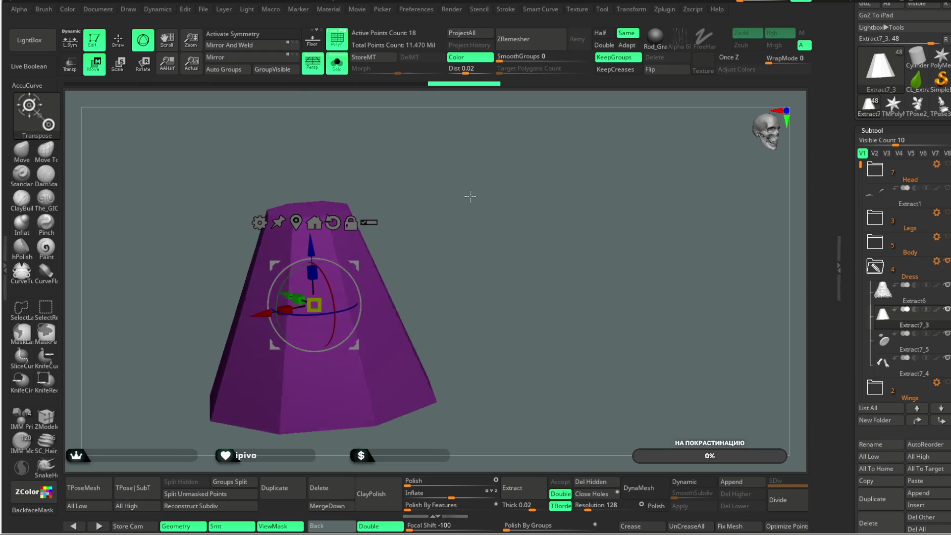
drag(470, 195, 473, 213)
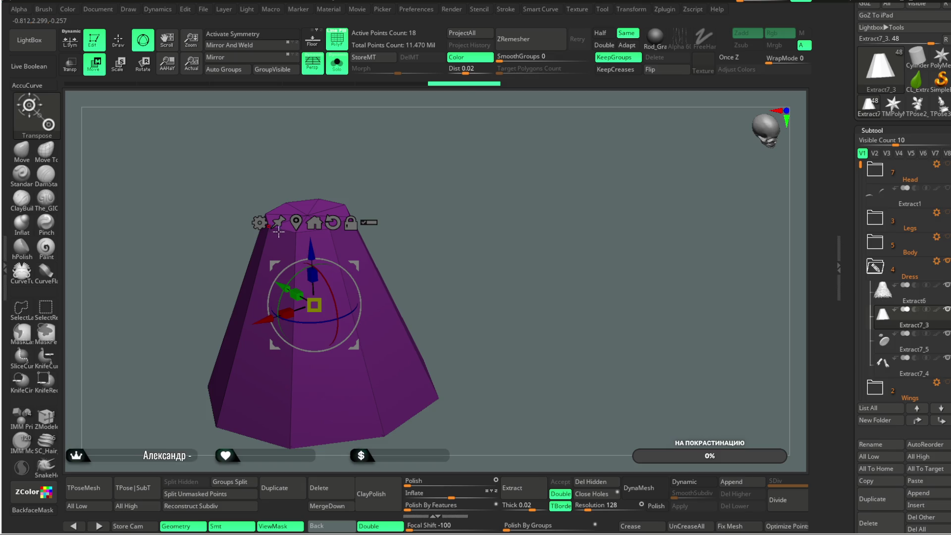
click(259, 223)
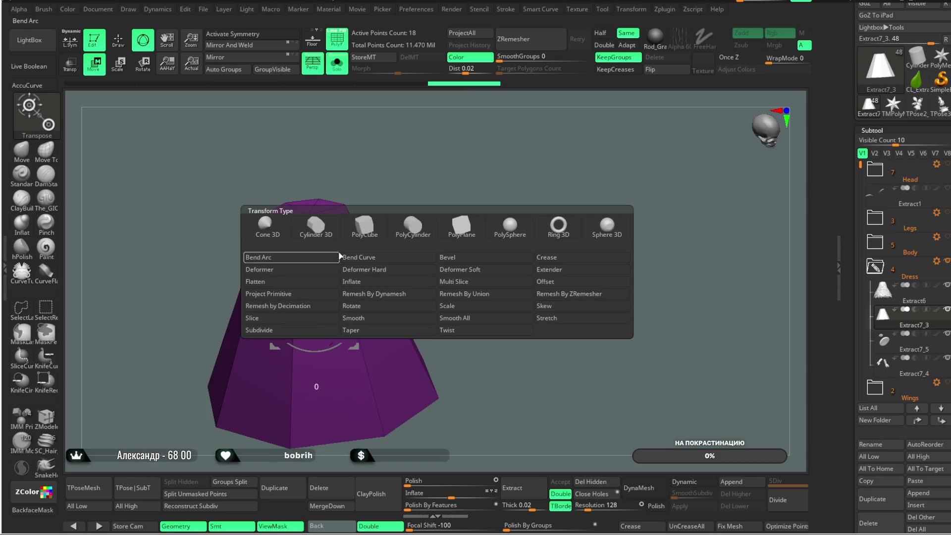
click(316, 224)
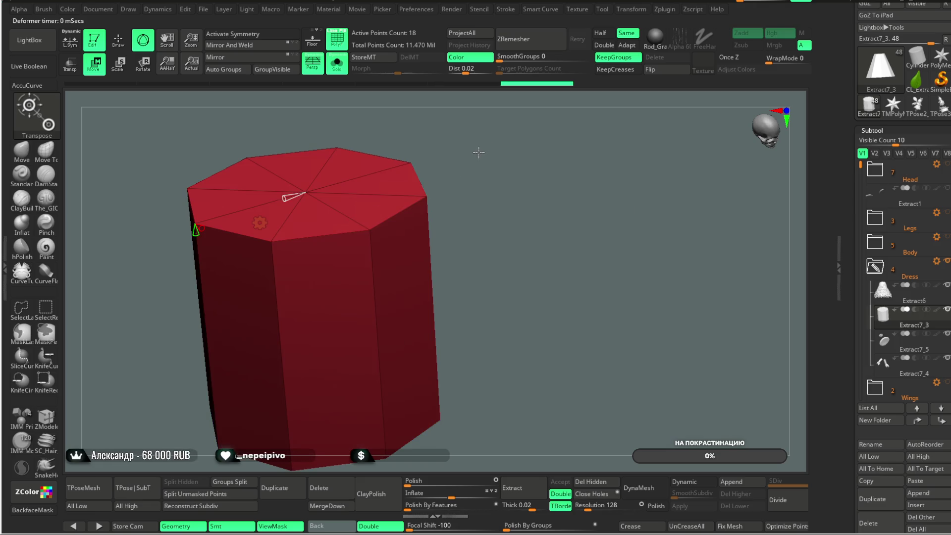
key(ctrl+z)
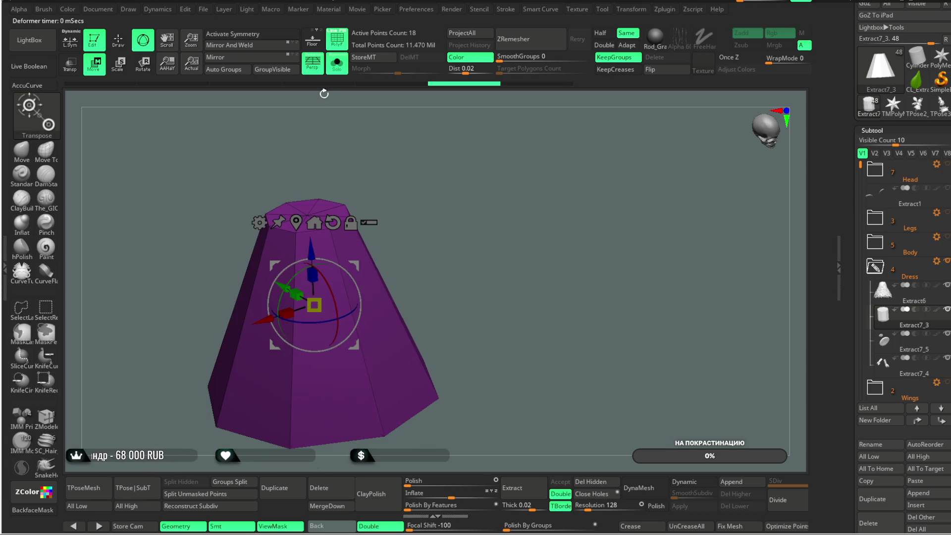
- Toggle PolyF, enter Draw mode and pick the ZModeler brush for the cone
click(336, 39)
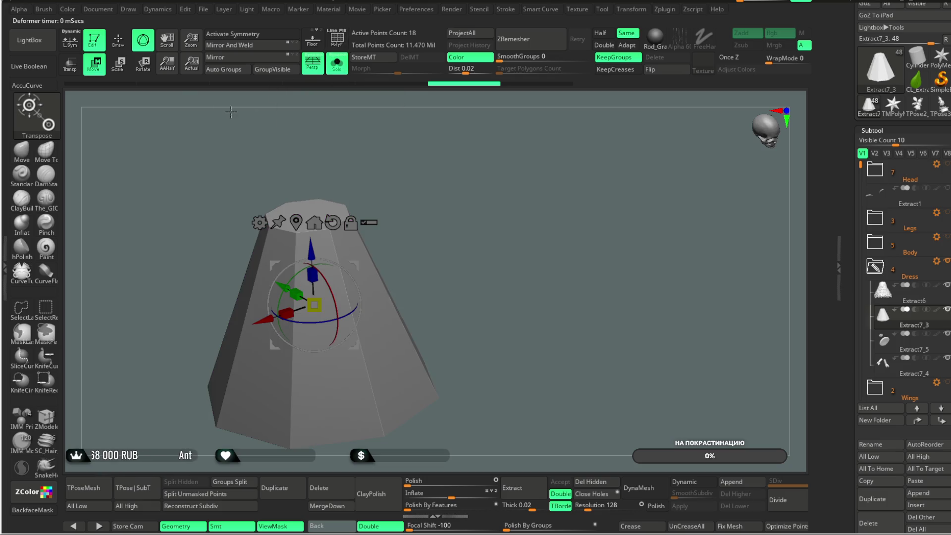
drag(272, 146, 378, 90)
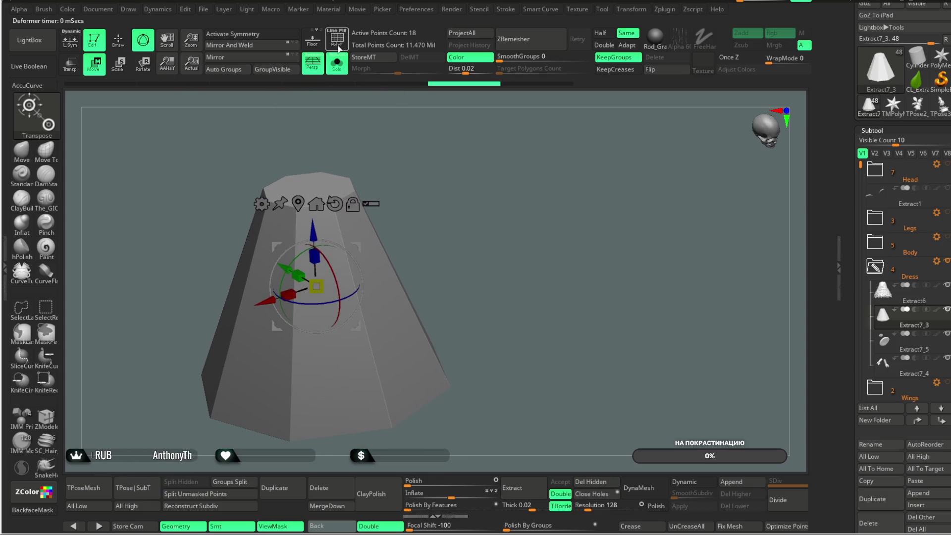
key(q)
drag(394, 139, 414, 153)
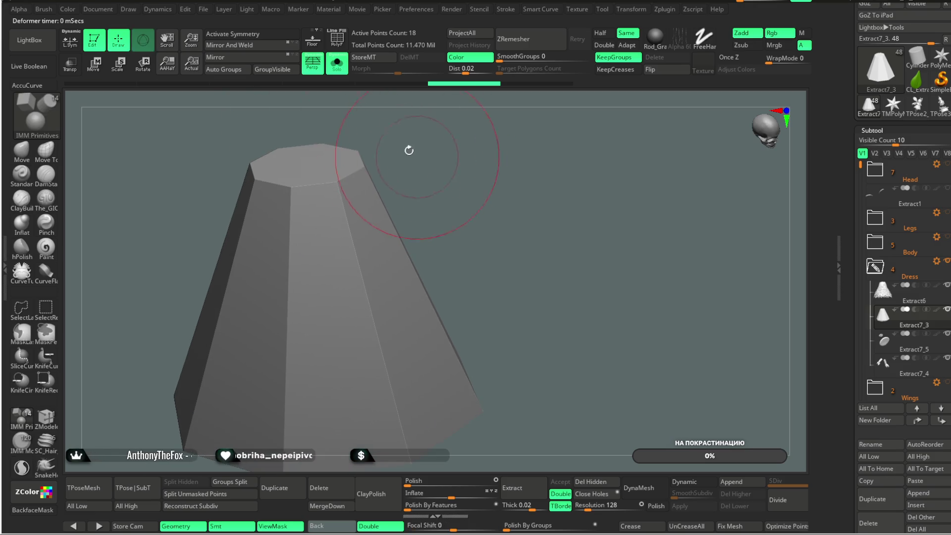
click(337, 39)
drag(507, 153, 489, 209)
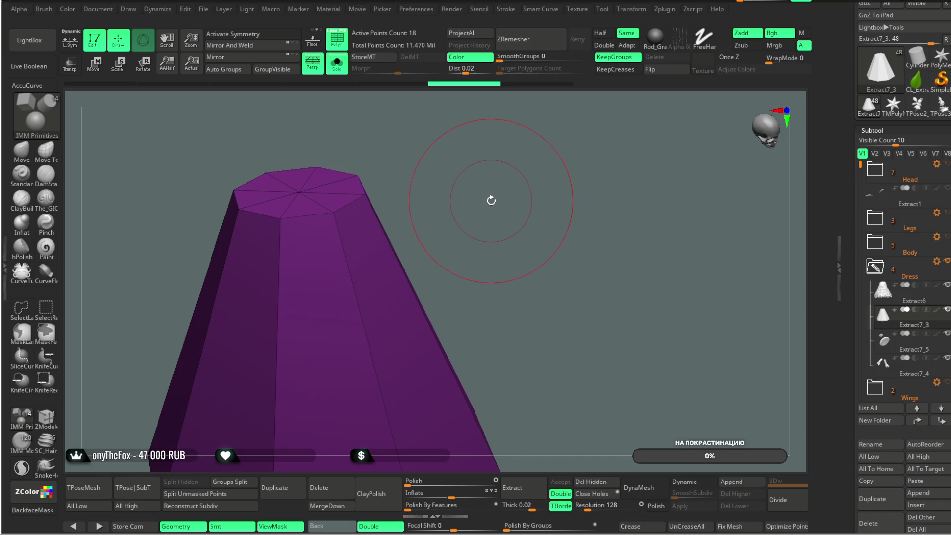
drag(492, 191, 495, 159)
click(46, 418)
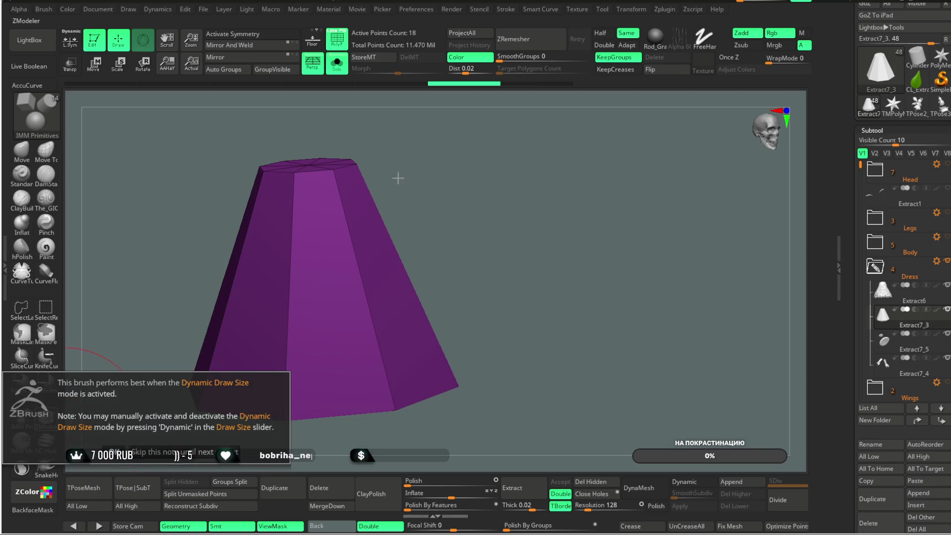
- Insert an edge loop around the cone with ZModeler, then undo it
drag(350, 245, 319, 212)
key(space)
click(308, 214)
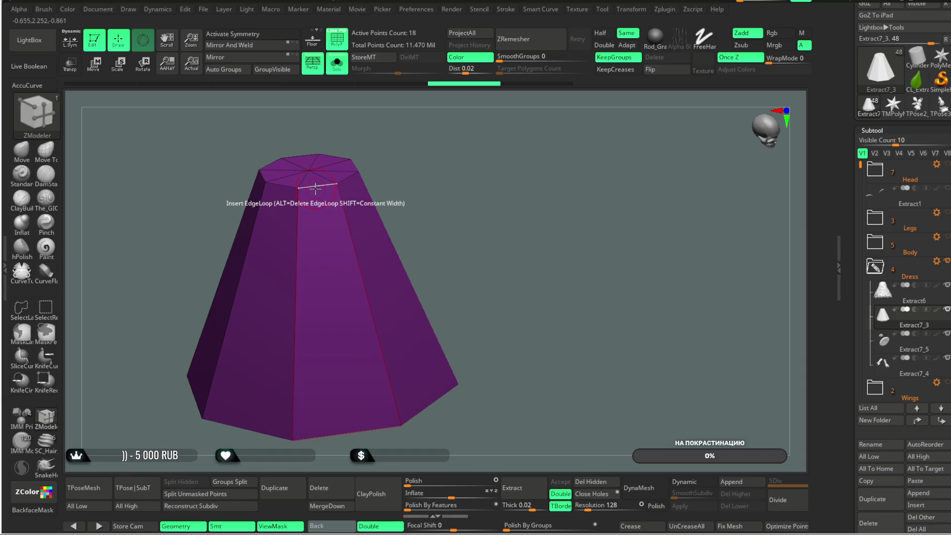
click(315, 188)
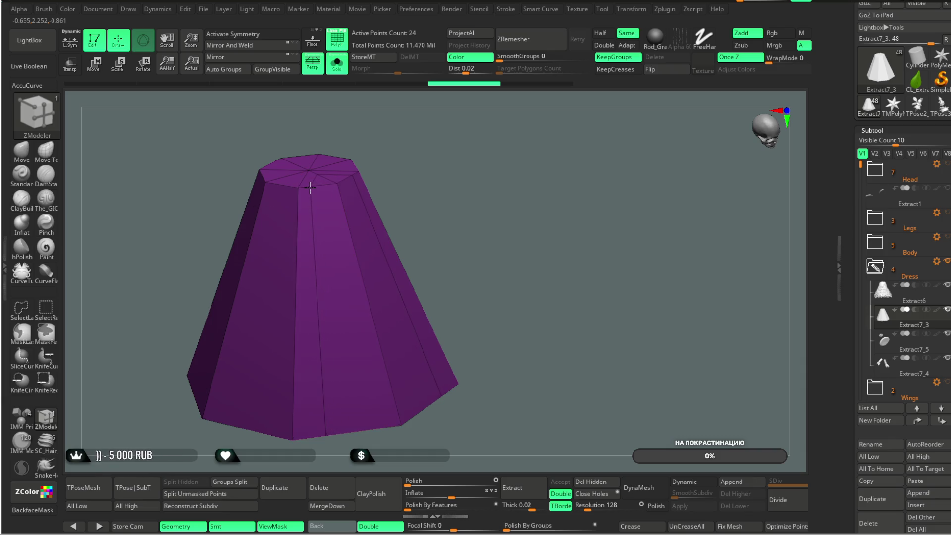
key(ctrl+z)
- Insert a vertical edge loop and orbit to check the cone's underside and top cap
mouse_move(424, 121)
mouse_down()
mouse_move(434, 136)
mouse_move(446, 114)
mouse_move(312, 370)
mouse_up()
click(309, 371)
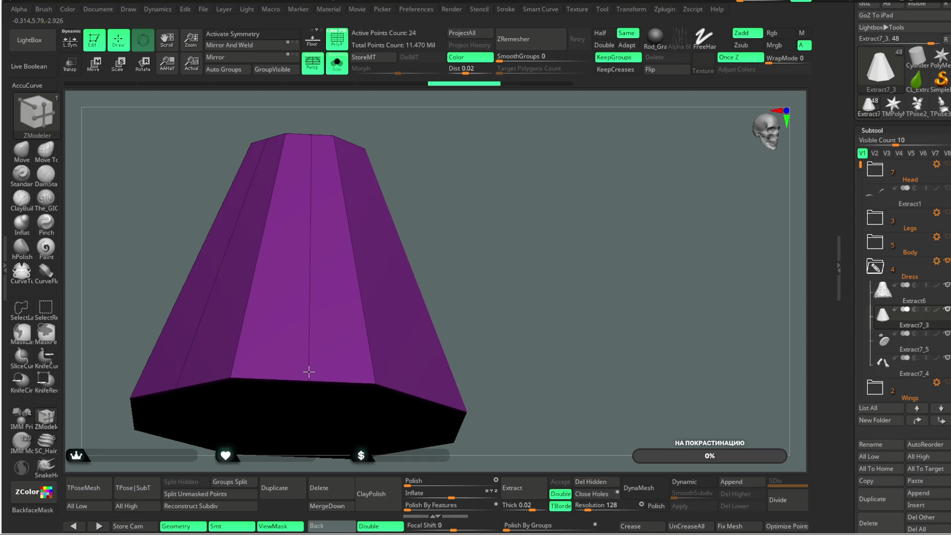
drag(449, 206, 416, 176)
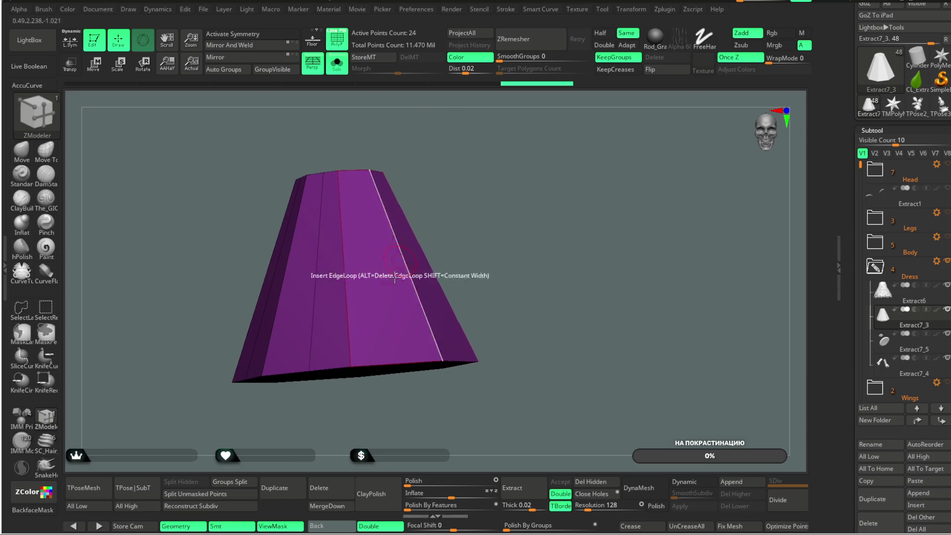
mouse_move(452, 144)
mouse_down()
mouse_move(433, 144)
mouse_move(447, 145)
mouse_move(432, 162)
mouse_move(448, 198)
mouse_move(351, 200)
mouse_move(319, 254)
mouse_move(272, 242)
mouse_move(409, 196)
mouse_move(430, 118)
mouse_move(463, 159)
mouse_move(342, 164)
mouse_move(302, 337)
mouse_move(223, 193)
mouse_up()
- Mark the remaining cap wedges with ZModeler and restore the cone's hidden parts to full view
ctrl+shift+click(308, 259)
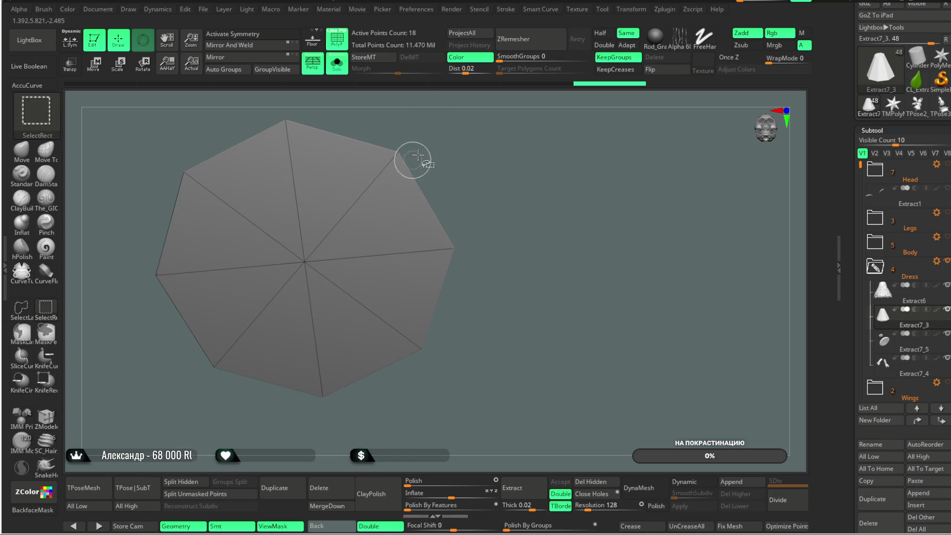
mouse_move(462, 117)
mouse_down()
mouse_move(463, 195)
mouse_move(448, 121)
mouse_move(320, 257)
mouse_up()
ctrl+shift+click(451, 170)
key(ctrl+z)
key(ctrl+shift+z)
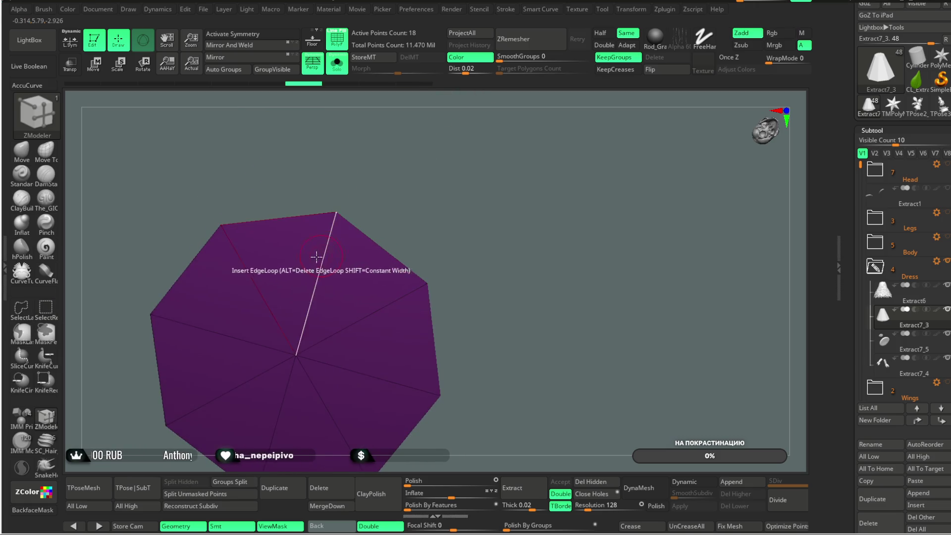
- Mark the rest of the top-cap polygons and delete them, leaving the cone open at the top
mouse_move(280, 200)
mouse_down()
mouse_move(340, 276)
mouse_move(346, 376)
mouse_move(313, 421)
mouse_up()
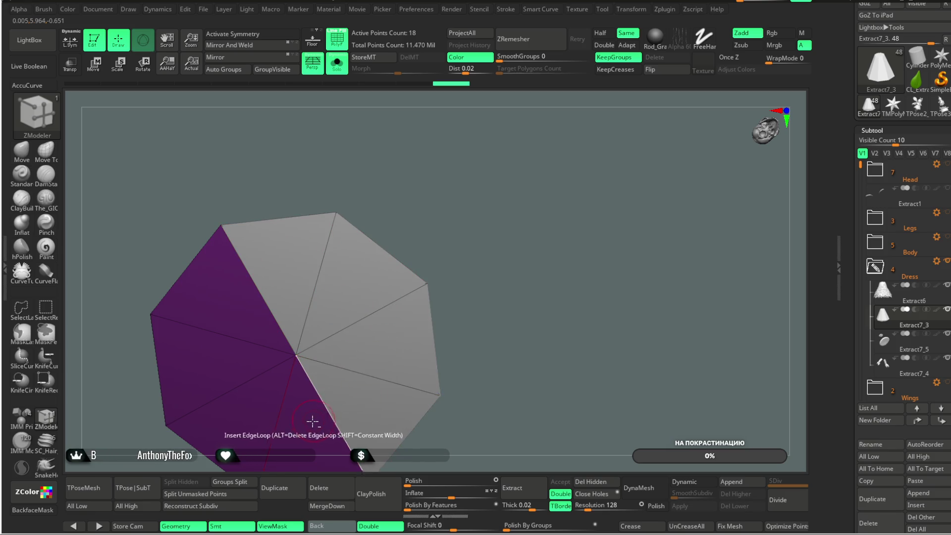
alt+drag(462, 210, 477, 180)
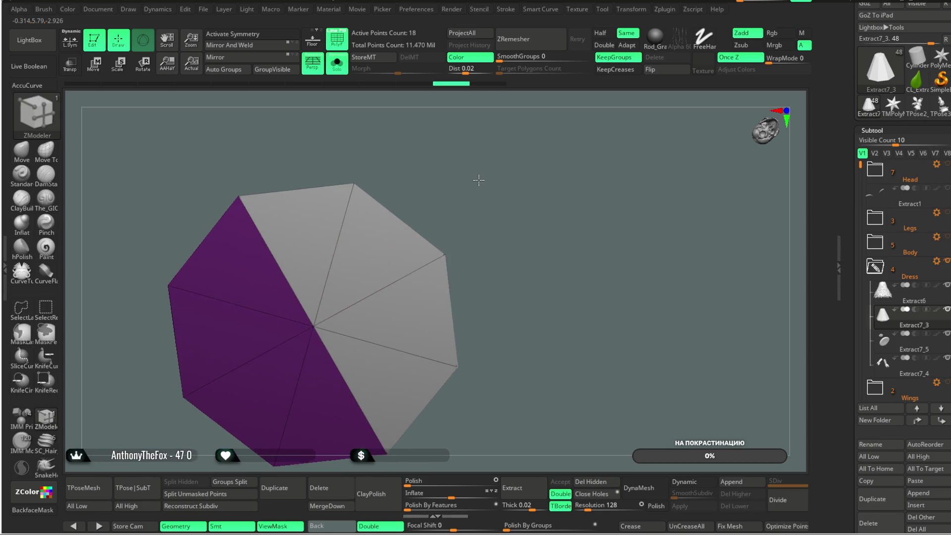
mouse_move(325, 398)
mouse_down()
mouse_move(266, 396)
mouse_move(227, 345)
mouse_move(241, 270)
mouse_up()
click(241, 270)
mouse_move(416, 186)
mouse_down()
mouse_move(450, 166)
mouse_move(476, 176)
mouse_move(195, 196)
mouse_up()
click(195, 197)
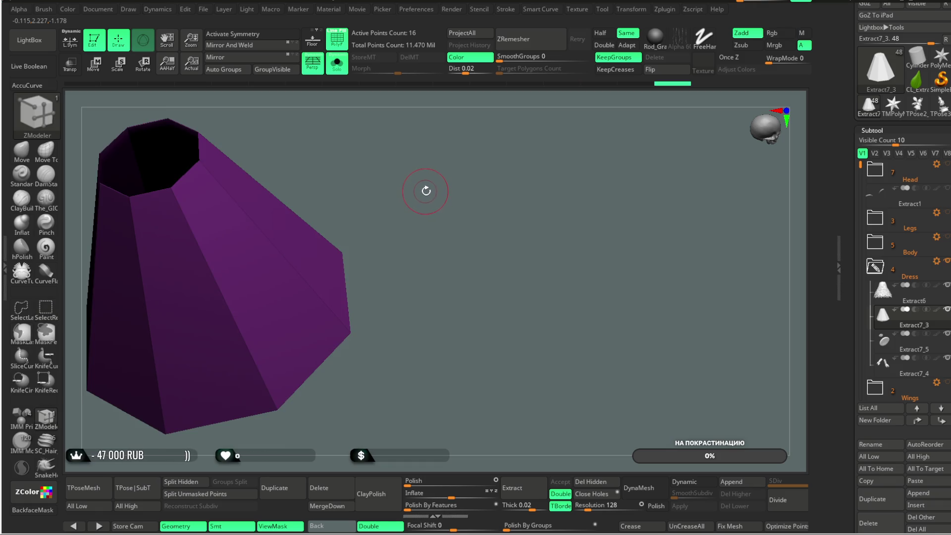
mouse_move(450, 209)
mouse_down()
mouse_move(449, 139)
mouse_move(435, 165)
mouse_up()
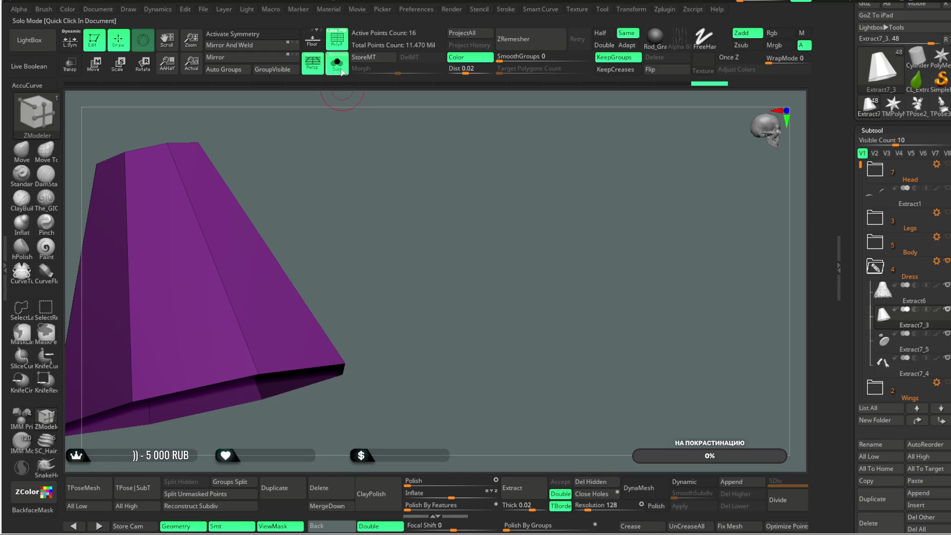
- Isolate and frame the cone, try a mirrored vertical edge loop with X symmetry, then undo it
click(336, 63)
mouse_move(436, 206)
mouse_down()
mouse_move(439, 159)
mouse_move(461, 245)
mouse_move(368, 118)
mouse_move(397, 274)
mouse_up()
click(337, 63)
key(f)
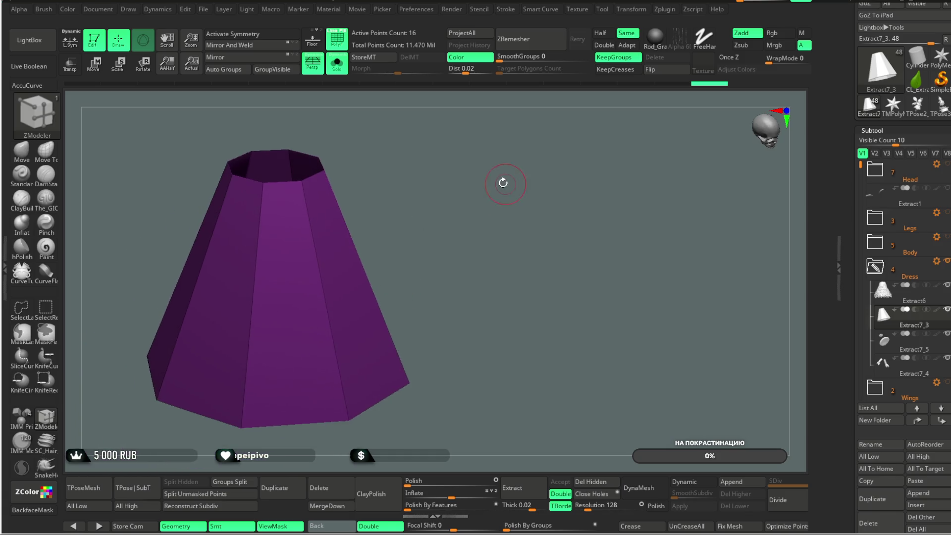
key(x)
key(space)
click(285, 184)
key(ctrl+z)
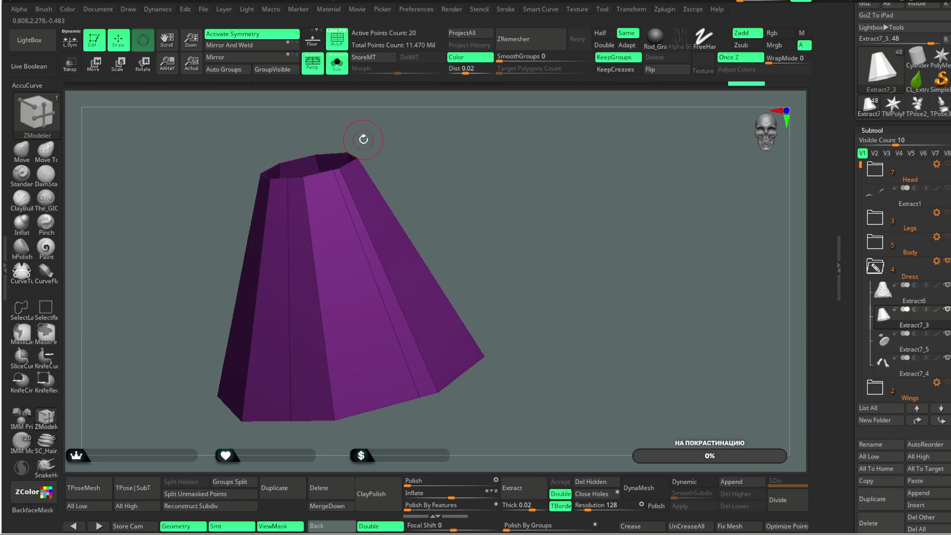
key(x)
key(ctrl+z)
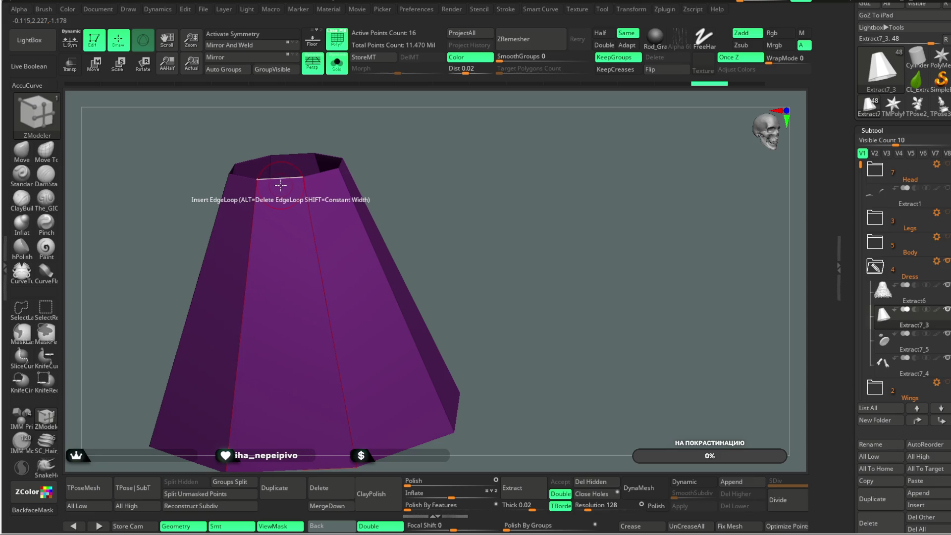
- Insert several edge loops around the cone's sides and switch ZModeler to Insert Multiple EdgeLoops
mouse_move(278, 187)
right_down()
mouse_move(330, 176)
mouse_move(384, 146)
right_up()
mouse_move(339, 170)
right_down()
mouse_move(419, 127)
mouse_move(338, 155)
right_up()
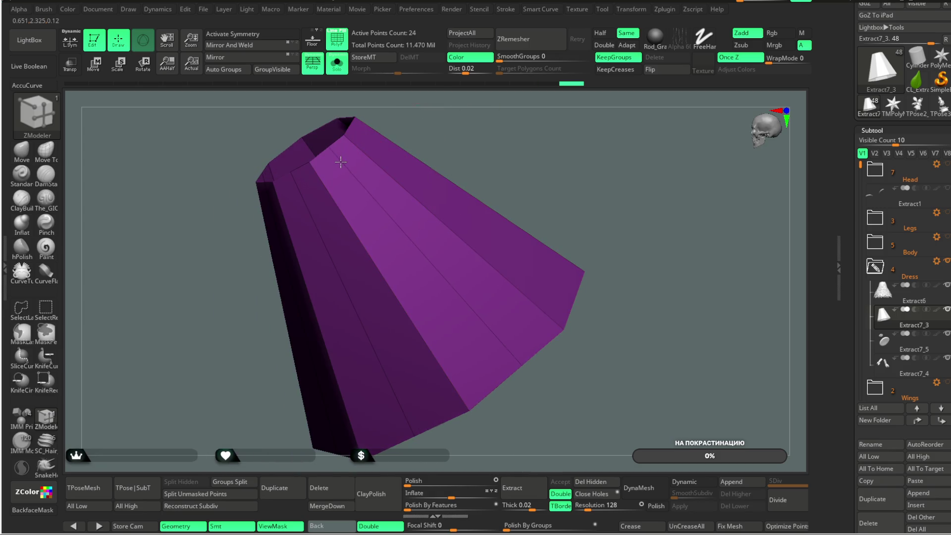
key(ctrl+z)
key(ctrl+shift+z)
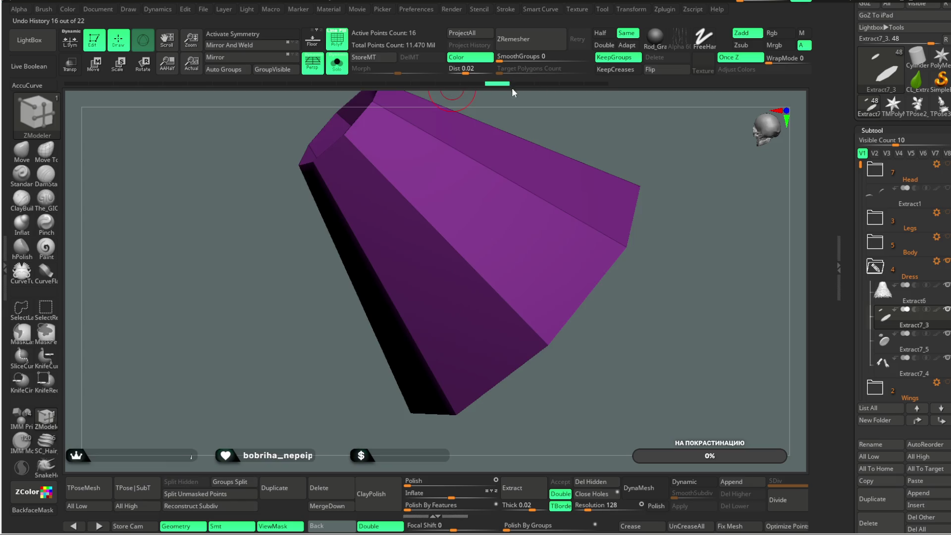
right_drag(622, 93, 436, 201)
click(330, 192)
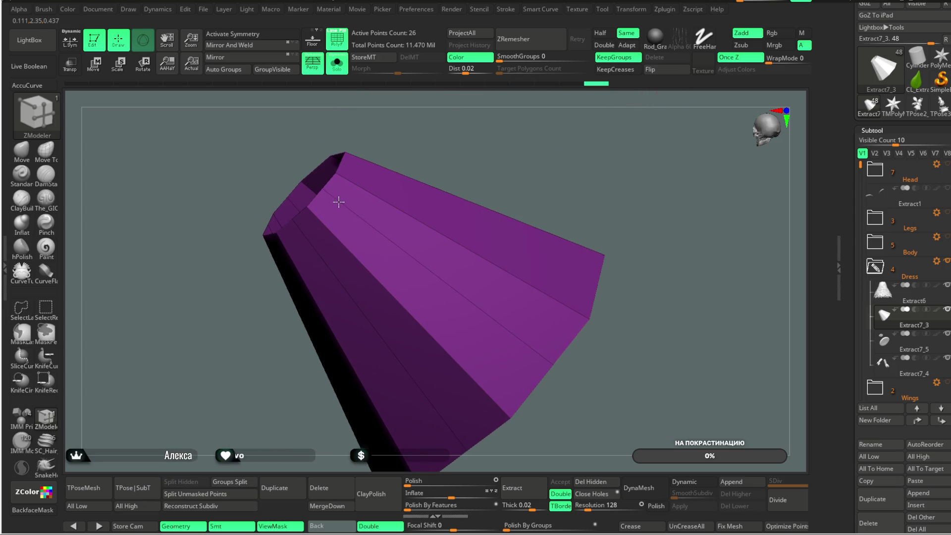
mouse_move(470, 113)
right_down()
mouse_move(357, 167)
mouse_move(513, 153)
mouse_move(329, 186)
right_up()
click(357, 171)
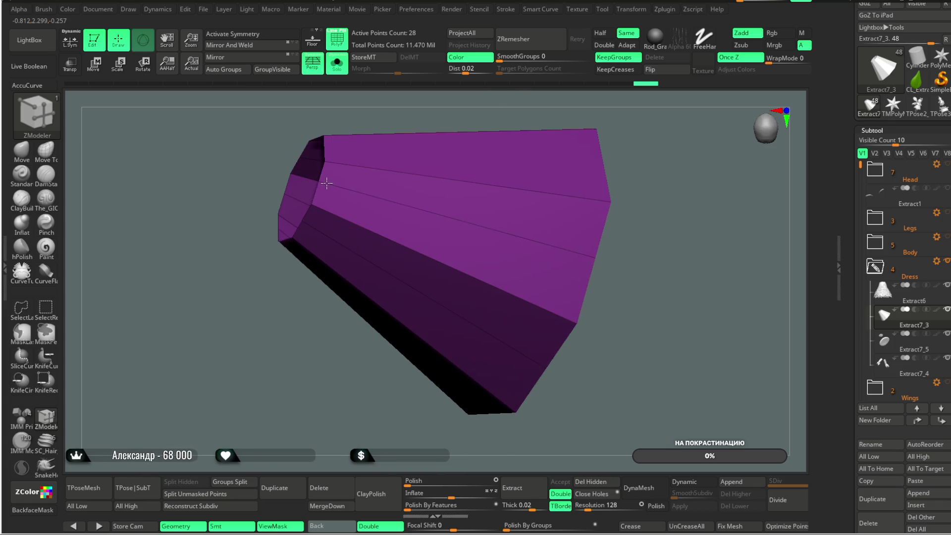
mouse_move(452, 100)
right_down()
mouse_move(431, 195)
mouse_move(498, 181)
right_up()
click(318, 238)
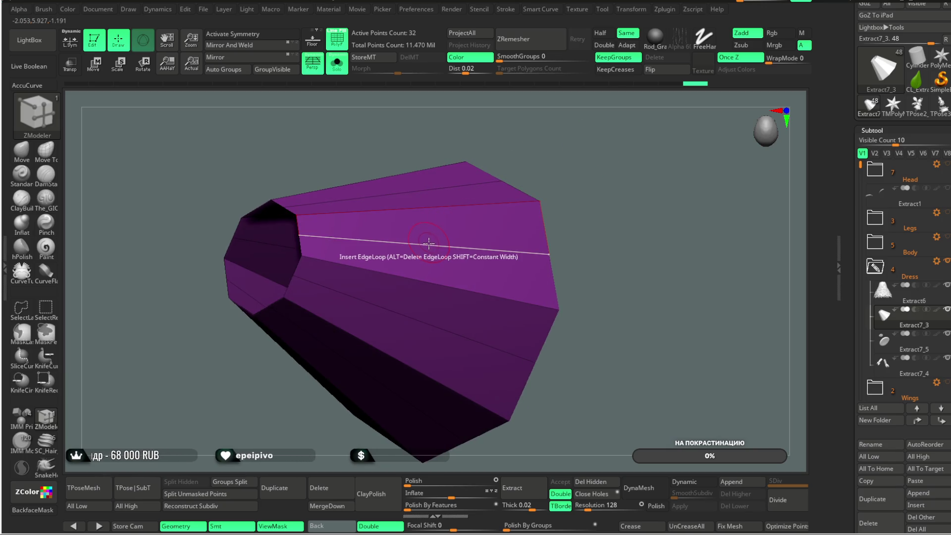
key(space)
click(353, 403)
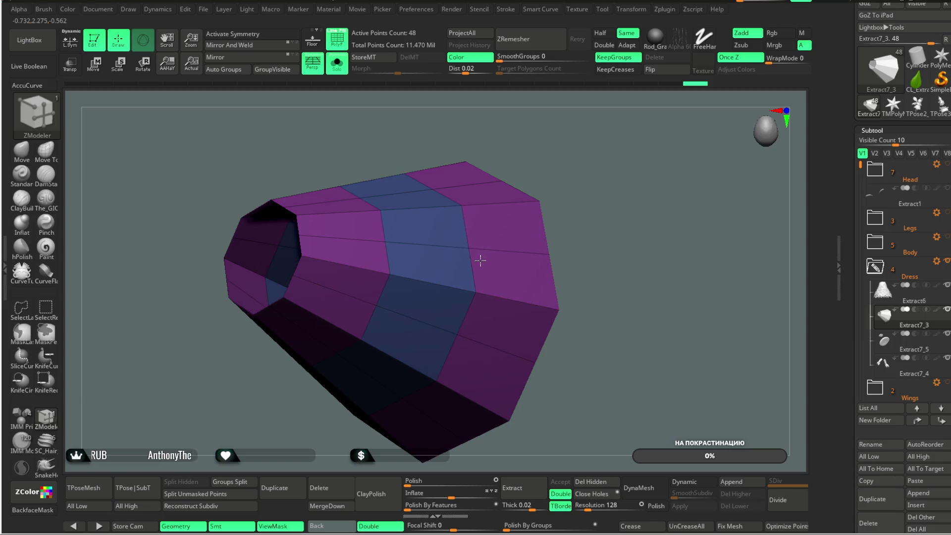
- Turn off Solo and view the leaf dress from below with the cone sitting inside it
mouse_move(587, 152)
right_down()
mouse_move(535, 159)
mouse_move(485, 218)
right_up()
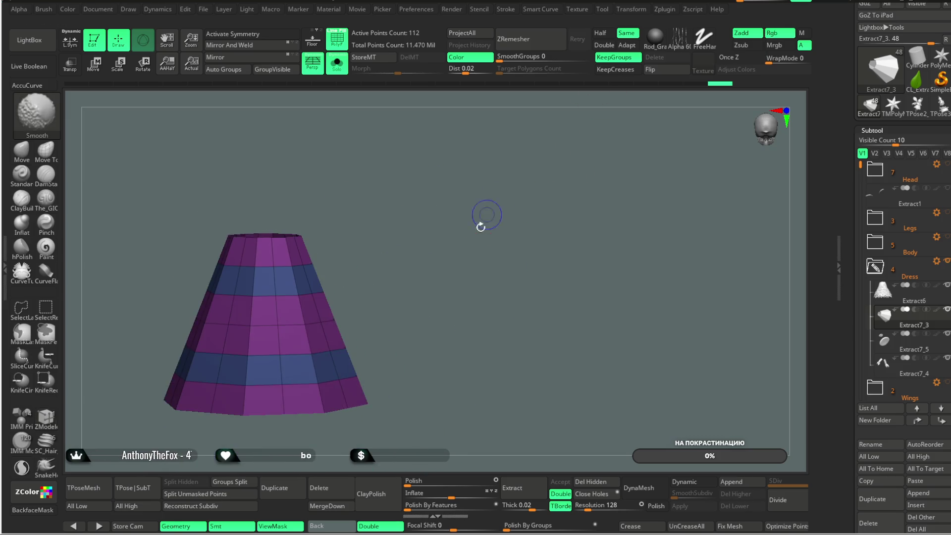
click(338, 66)
mouse_move(538, 176)
right_down()
mouse_move(547, 165)
mouse_move(544, 106)
mouse_move(549, 188)
mouse_move(586, 180)
mouse_move(572, 162)
mouse_move(612, 123)
mouse_move(585, 131)
mouse_move(596, 118)
mouse_move(584, 163)
mouse_move(579, 141)
right_up()
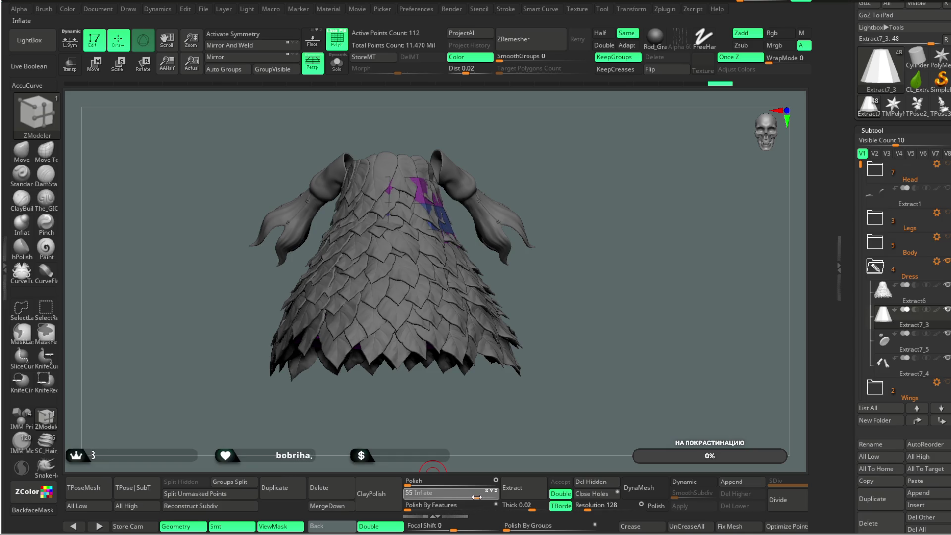
- Lower the leaf layer's Inflate from 100 to 78 and pick the Move brush, viewing the dress from below
mouse_move(498, 500)
mouse_down()
mouse_move(485, 496)
mouse_move(548, 201)
mouse_up()
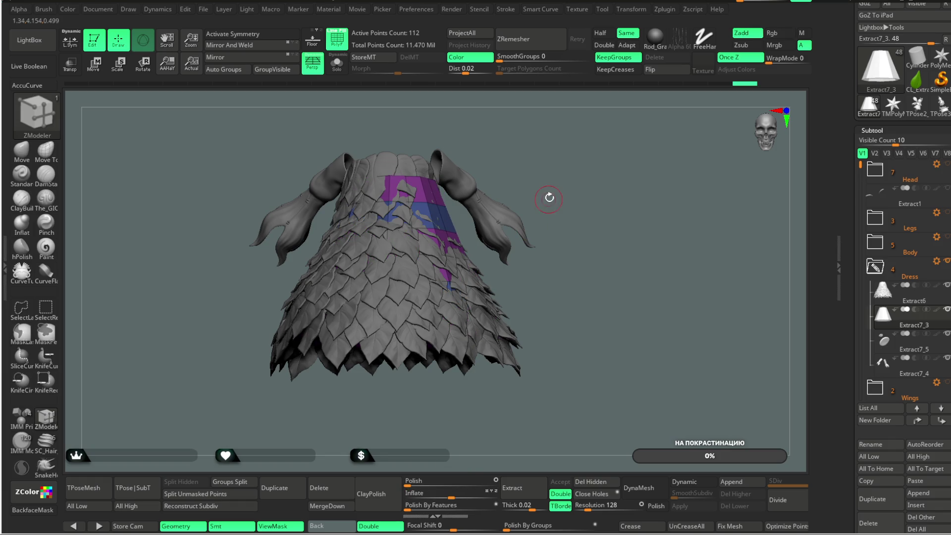
click(22, 151)
key(space)
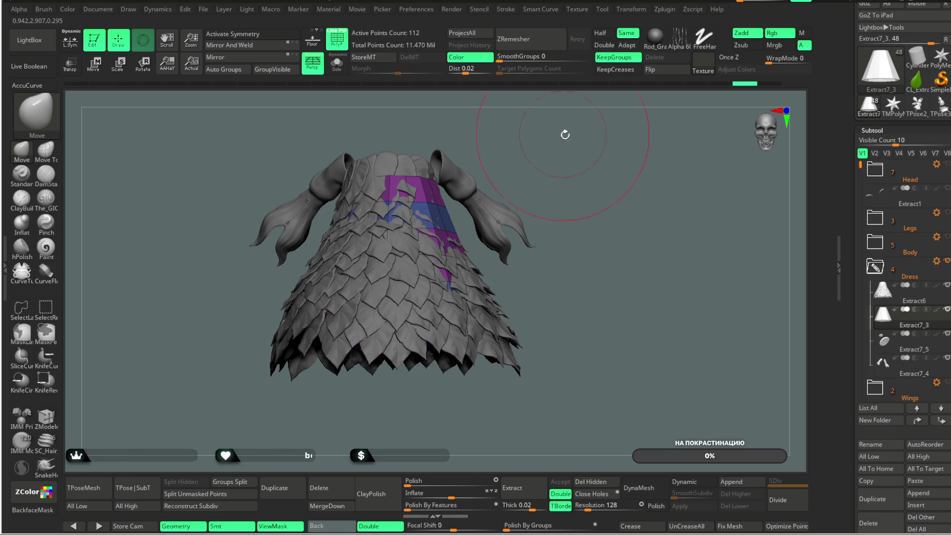
drag(564, 133, 471, 227)
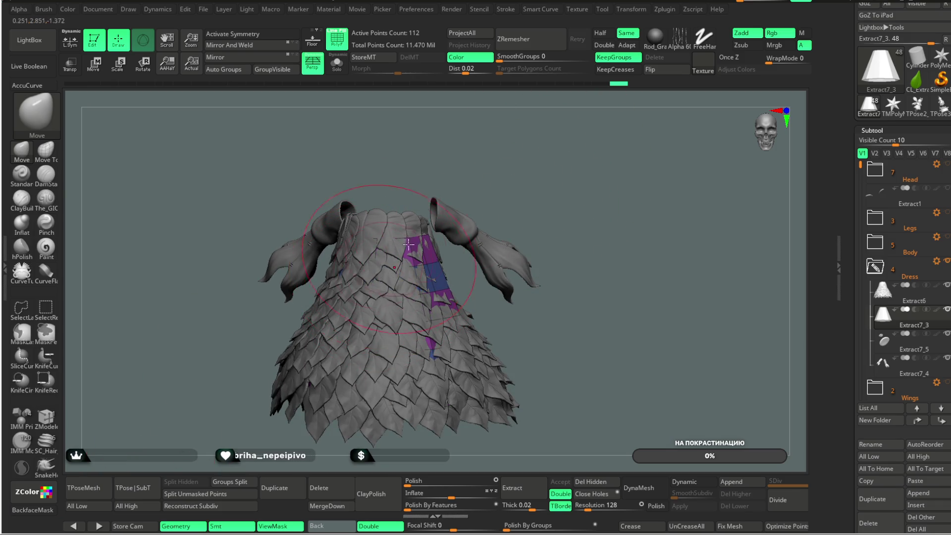
right_drag(413, 268, 421, 251)
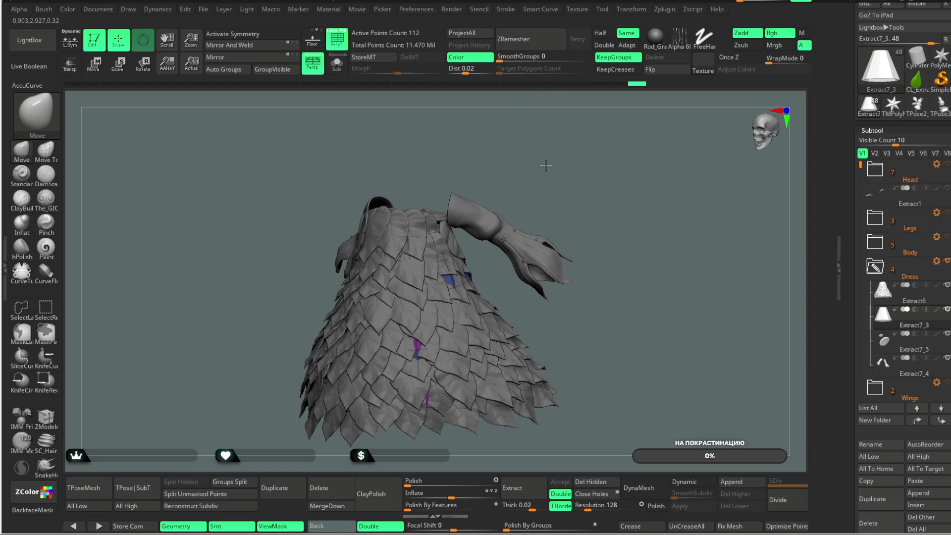
alt+right_drag(549, 170, 565, 145)
key(space)
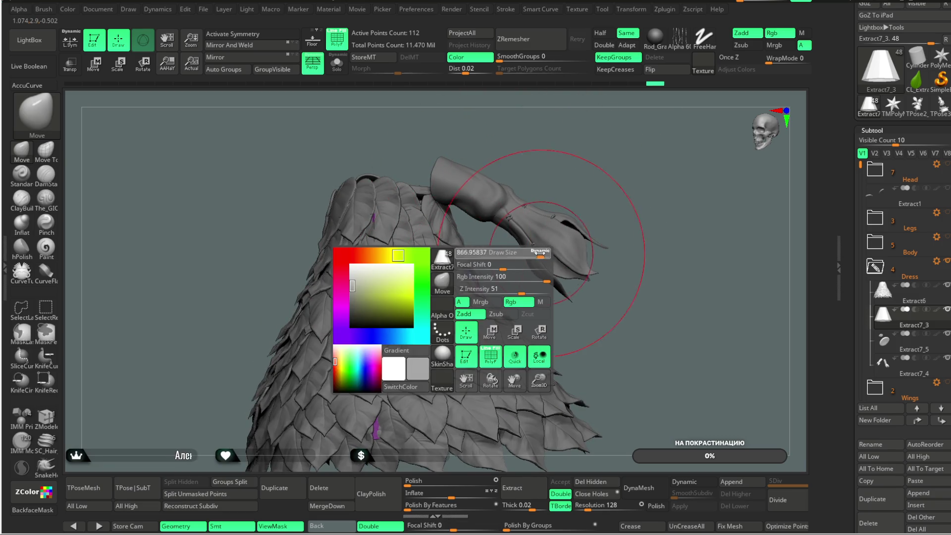
- Reduce Draw Size, isolate the stand in Solo and switch to the ZModeler brush (BZM)
drag(542, 253, 452, 261)
mouse_move(422, 268)
right_down()
mouse_move(598, 131)
mouse_move(591, 181)
mouse_move(566, 157)
mouse_move(547, 182)
right_up()
click(338, 65)
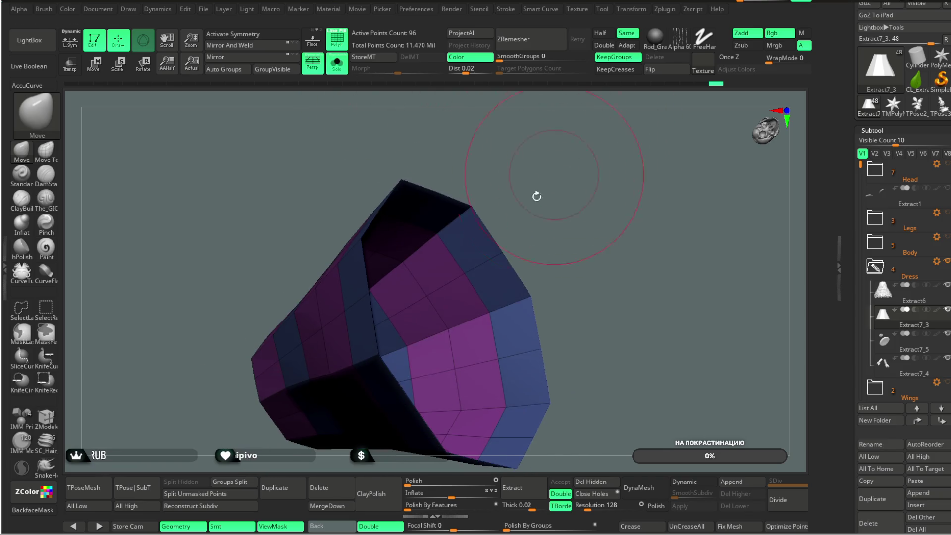
key(b)
key(z)
key(m)
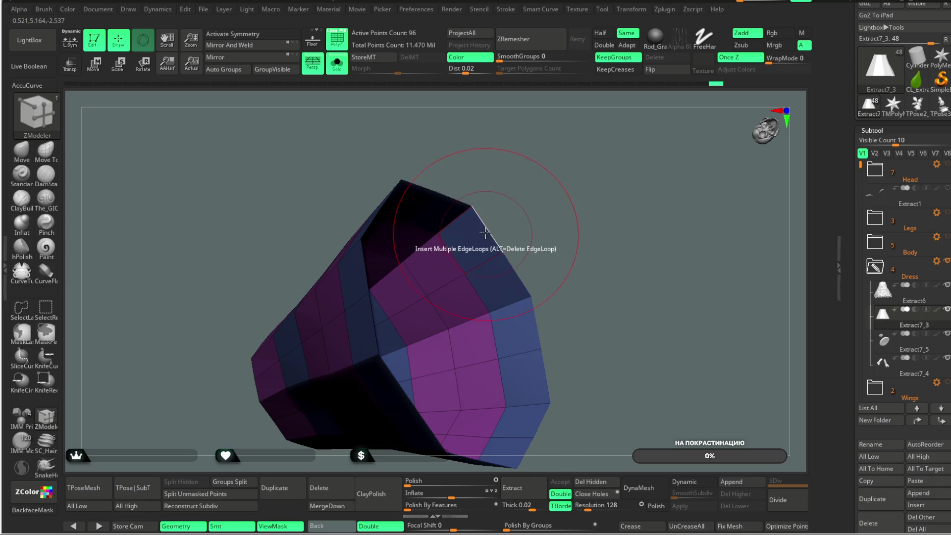
key(space)
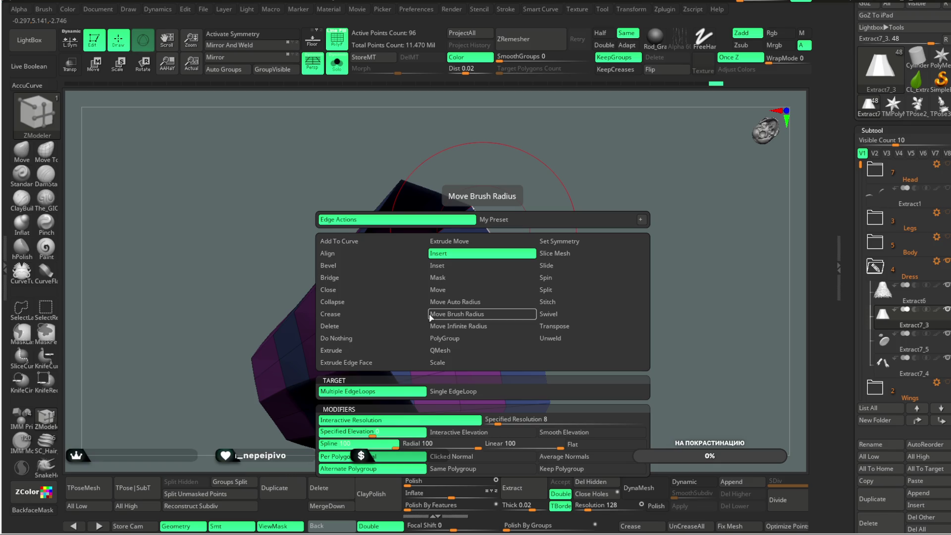
- Close the stand's open end with Close > Convex Hole, check the new fan cap, and turn Solo off
click(331, 290)
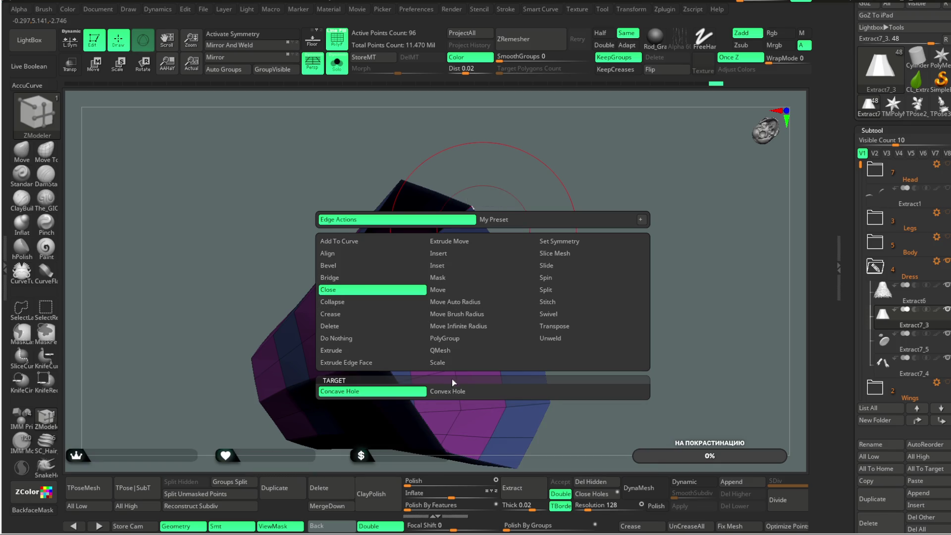
click(454, 392)
click(487, 230)
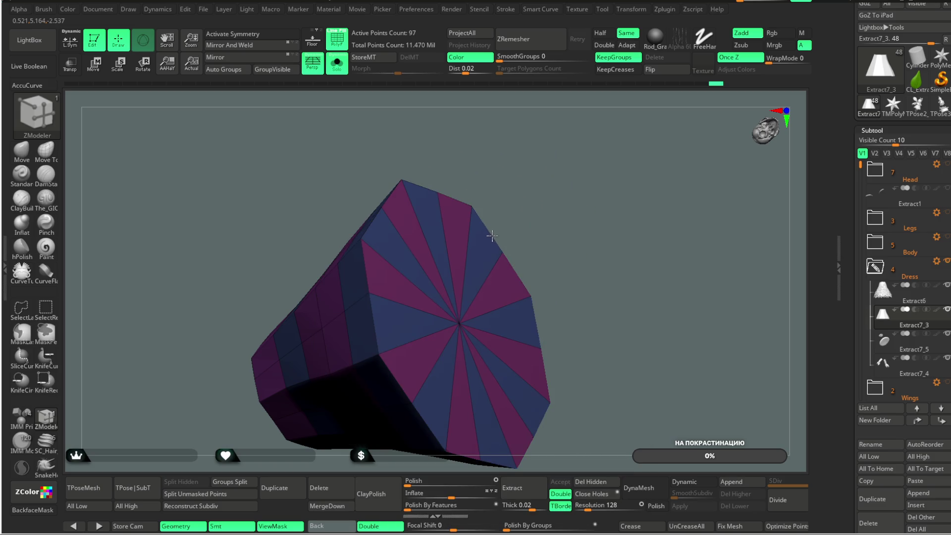
drag(495, 250, 639, 173)
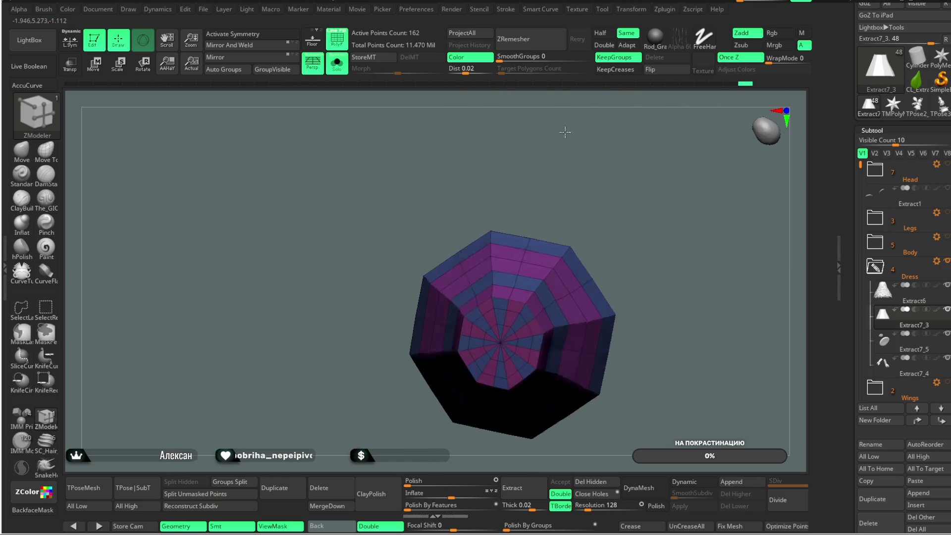
shift+drag(639, 173, 577, 180)
click(338, 69)
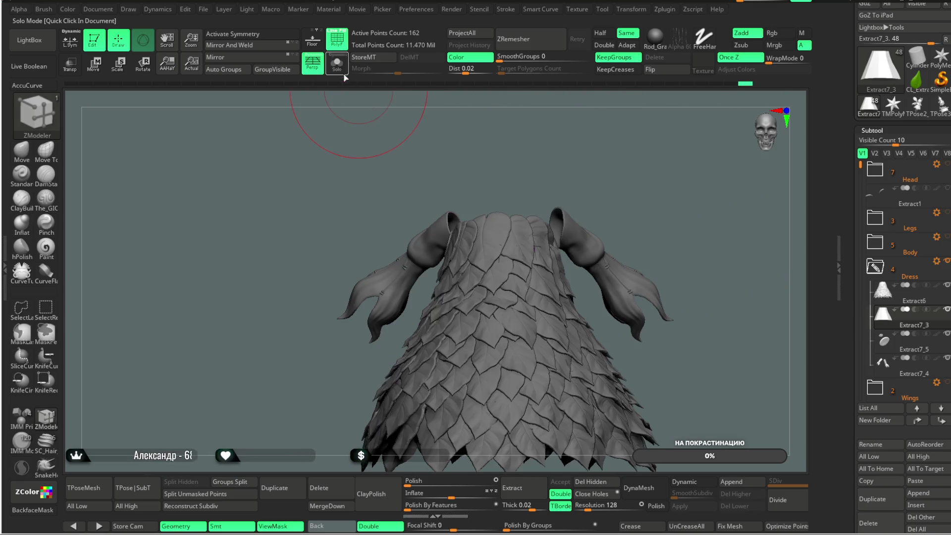
- Switch to the Move brush (BMV), adjust Draw Size and look up into the dress opening
mouse_move(582, 140)
mouse_down()
mouse_move(601, 105)
mouse_move(558, 163)
mouse_up()
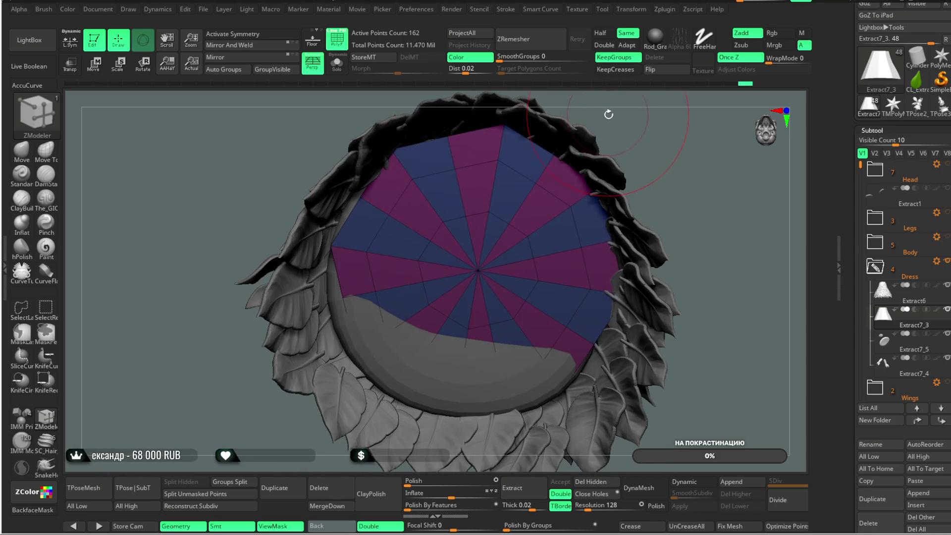
key(b)
key(m)
key(v)
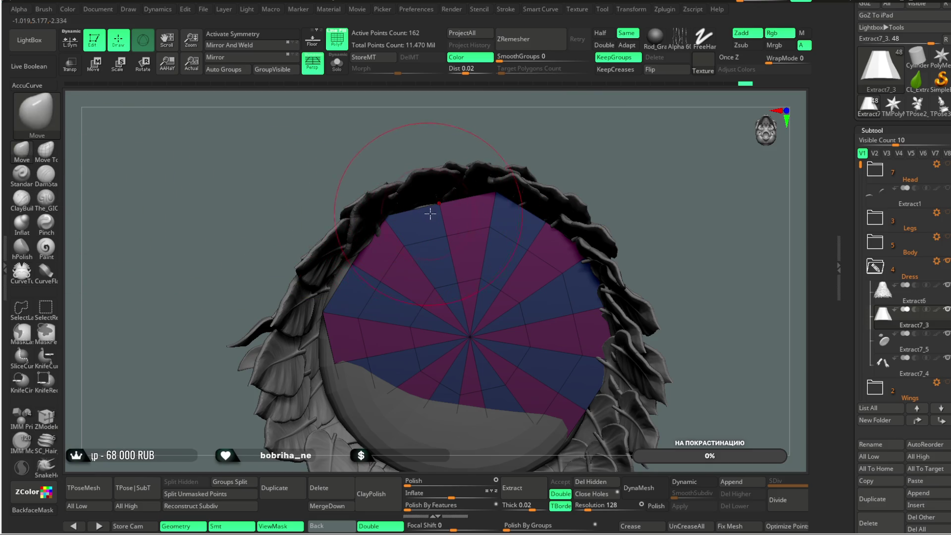
key(space)
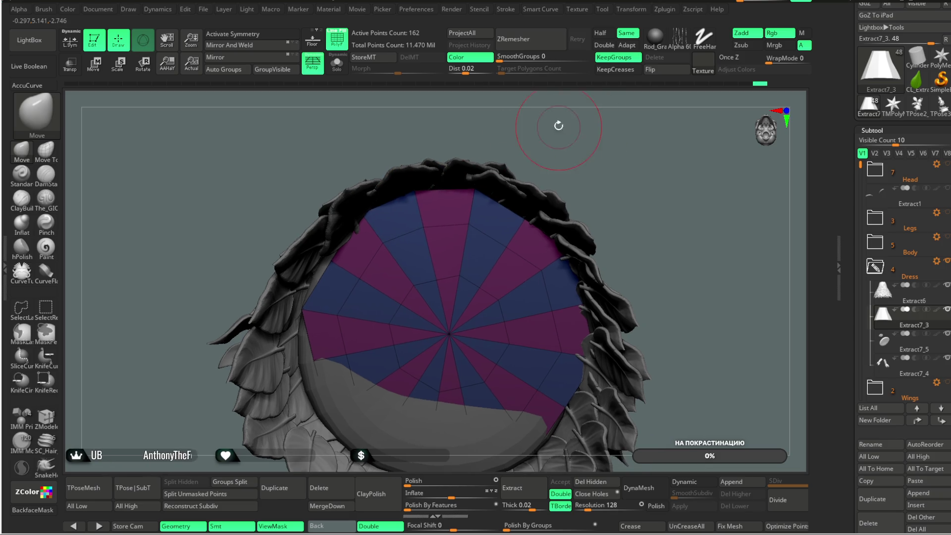
drag(557, 127, 522, 221)
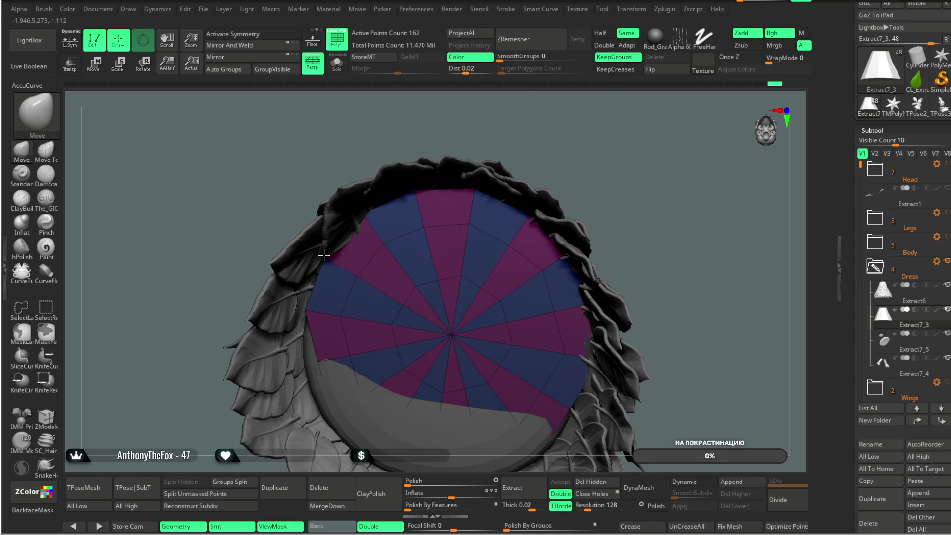
drag(596, 138, 555, 283)
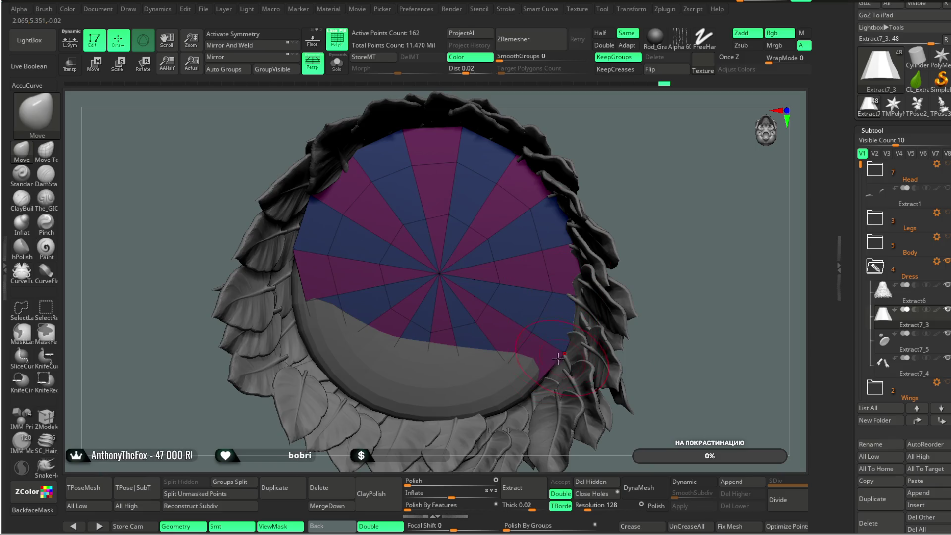
key(space)
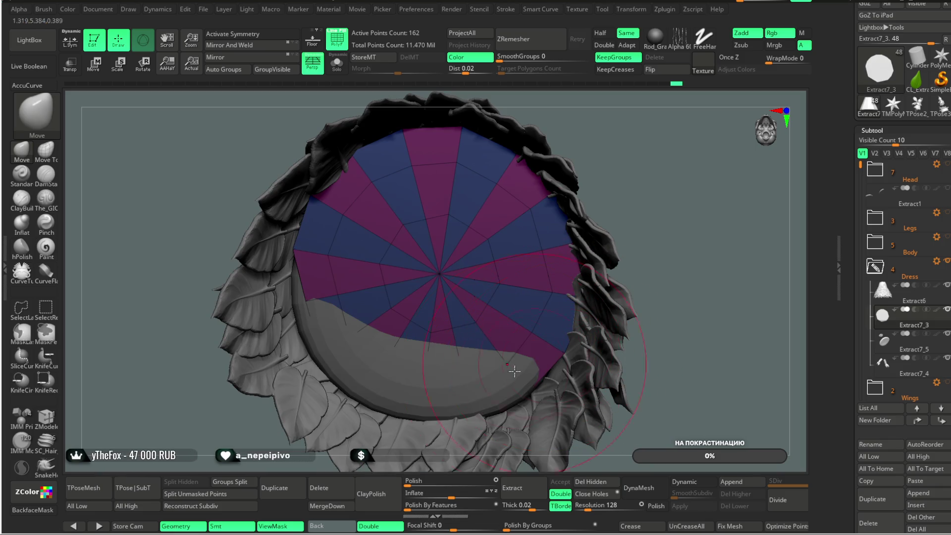
- Drag the cap's lower and lower-left rim outward to meet the surrounding ring of leaves
ctrl+alt+drag(425, 397, 474, 419)
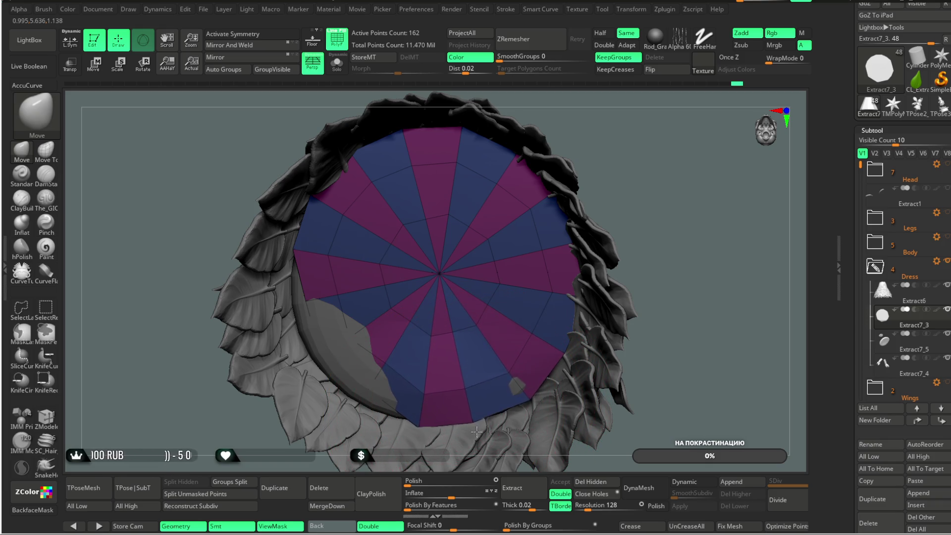
drag(652, 220, 639, 201)
mouse_move(364, 356)
ctrl+alt+mouse_down()
mouse_move(355, 325)
mouse_move(304, 285)
ctrl+alt+mouse_up()
key(space)
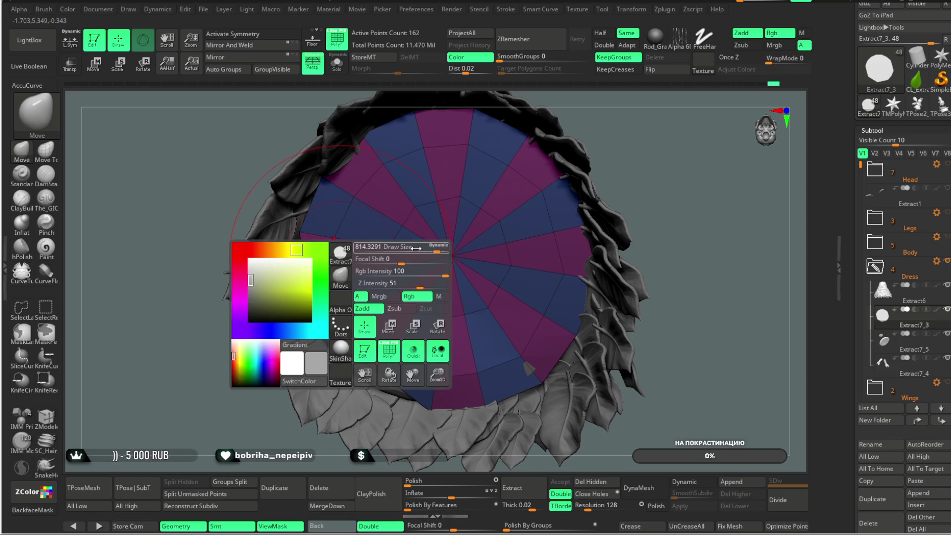
ctrl+alt+drag(301, 289, 366, 396)
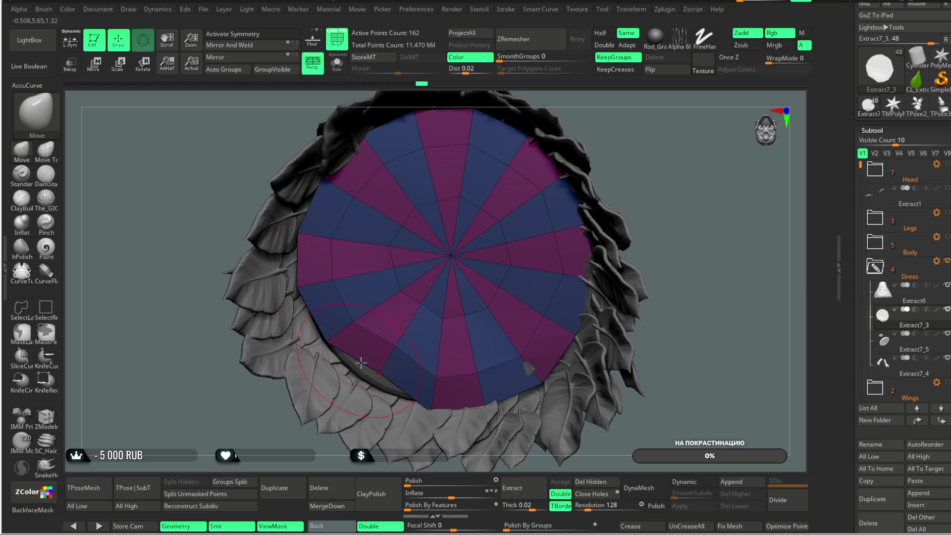
- Orbit the dress to check the widened cap edge from the front, side and below
mouse_move(301, 423)
right_down()
mouse_move(250, 421)
mouse_move(372, 339)
right_up()
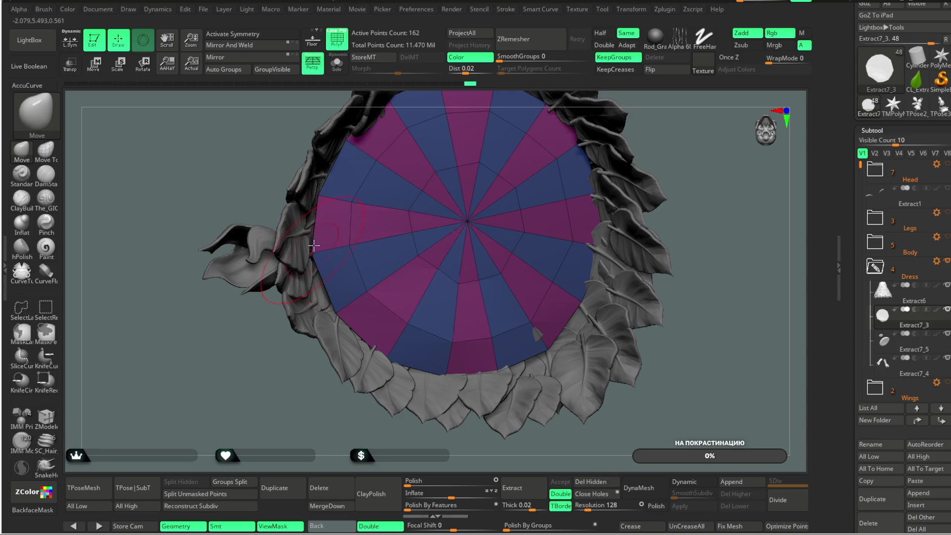
right_drag(319, 191, 354, 196)
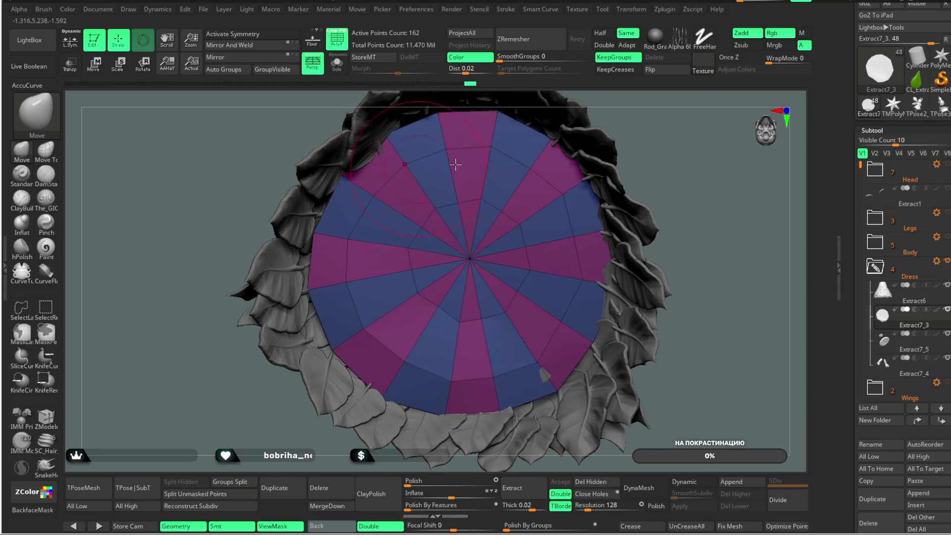
right_drag(427, 168, 442, 188)
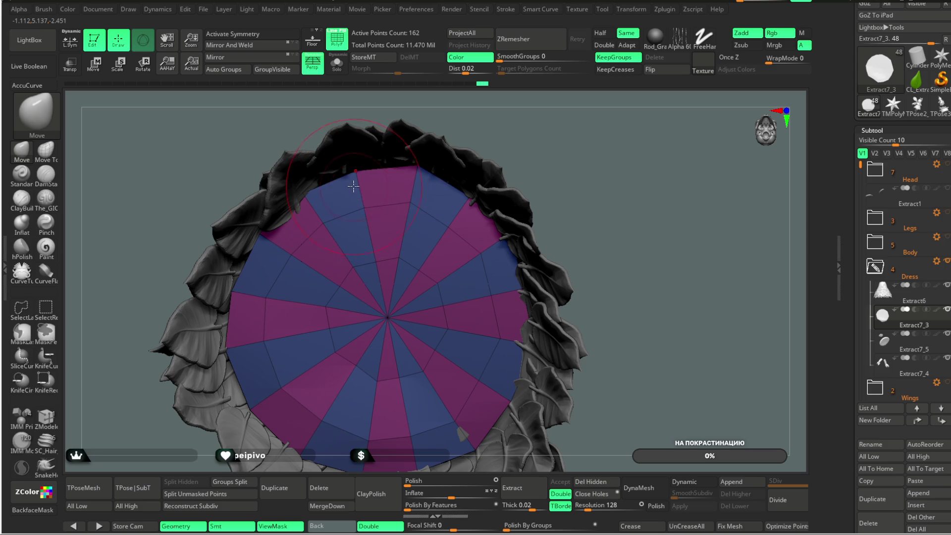
mouse_move(393, 162)
right_down()
mouse_move(561, 126)
mouse_move(493, 281)
right_up()
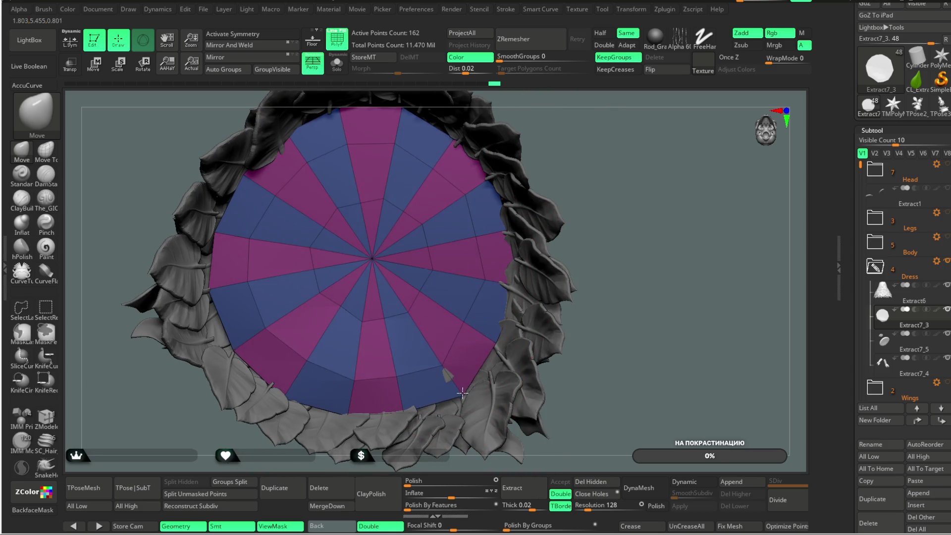
mouse_move(607, 161)
right_down()
mouse_move(573, 238)
mouse_move(565, 200)
mouse_move(672, 420)
right_up()
right_drag(699, 486, 645, 505)
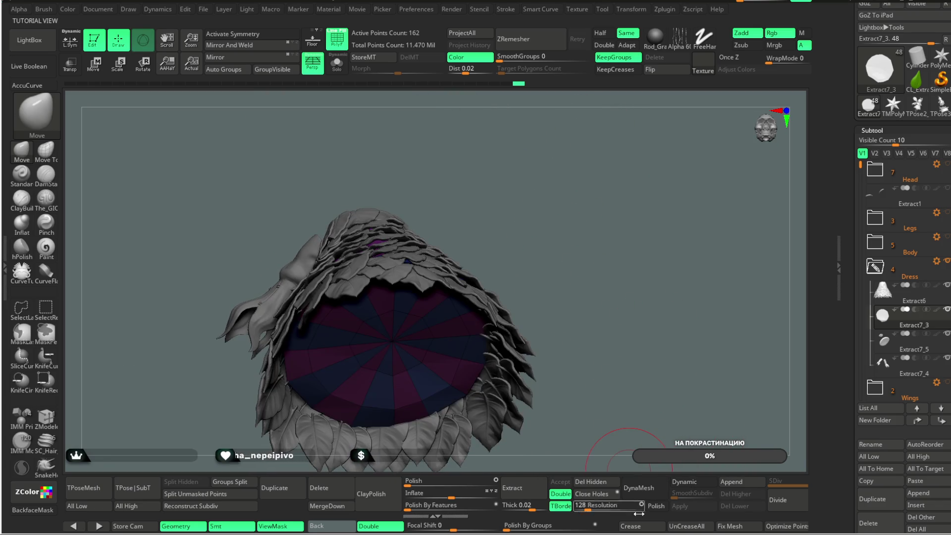
- Enable Dynamic Subdiv in Tool > Geometry, reset Thickness to 0 and clear SmoothSubdiv
click(692, 484)
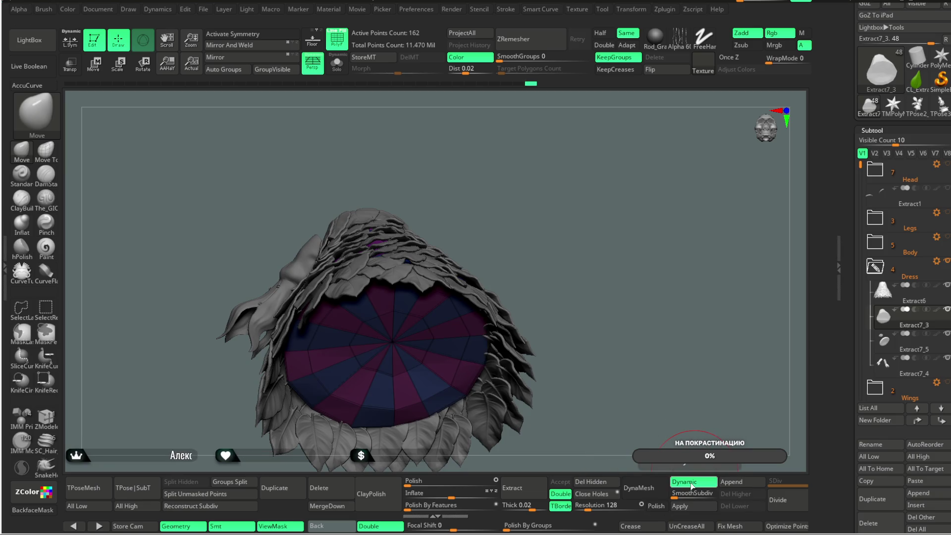
right_drag(605, 346, 601, 275)
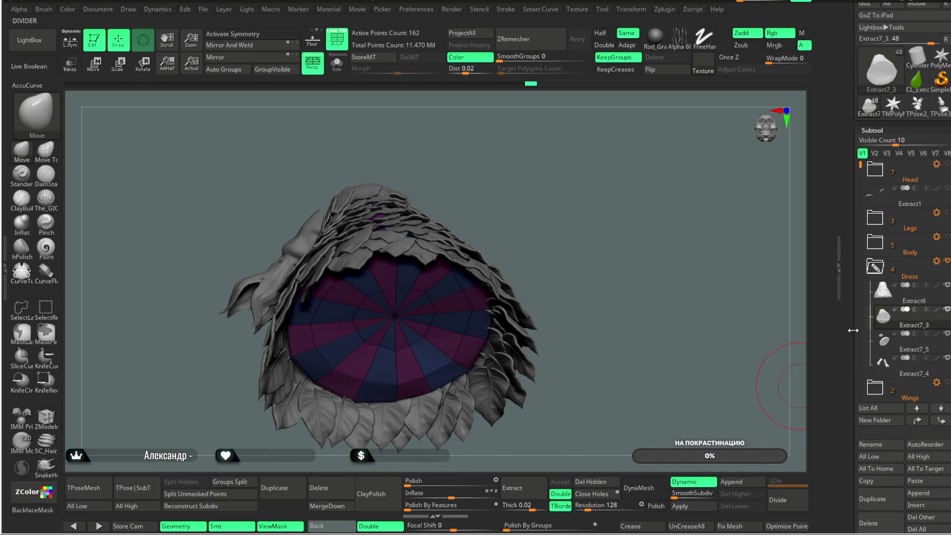
scroll(928, 174, down, 2)
scroll(927, 173, down, 2)
scroll(928, 173, down, 2)
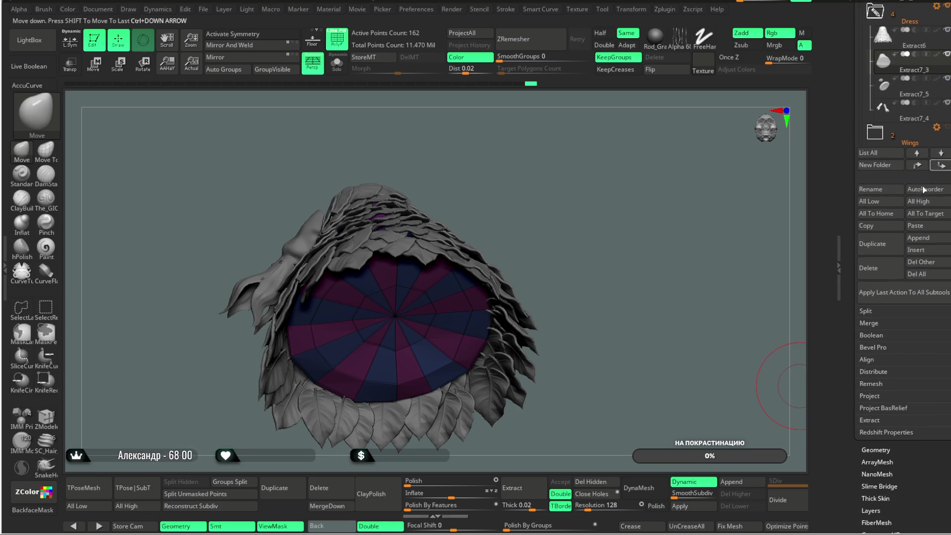
click(877, 448)
mouse_move(889, 205)
mouse_down()
mouse_move(899, 203)
mouse_move(855, 200)
mouse_up()
mouse_move(659, 318)
mouse_down()
mouse_move(683, 335)
mouse_move(674, 291)
mouse_up()
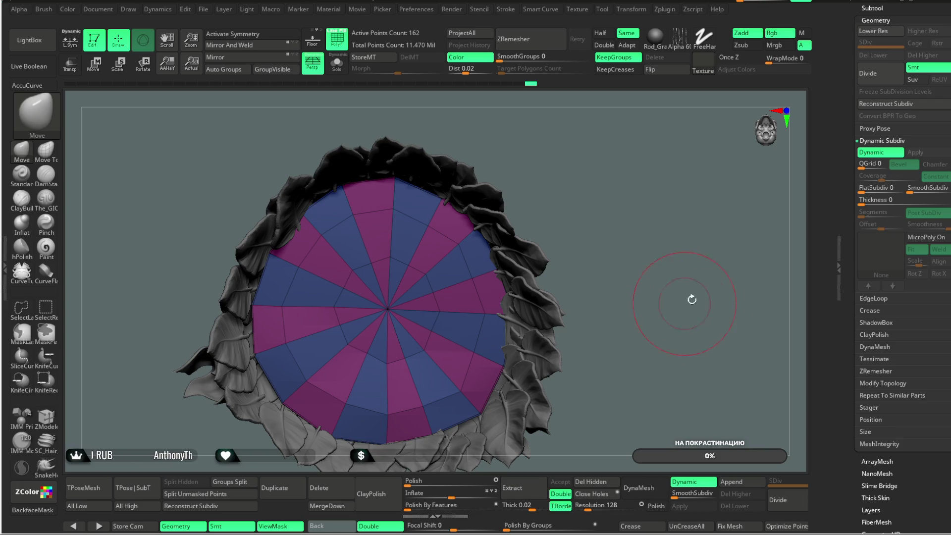
click(685, 493)
mouse_move(620, 308)
mouse_down()
mouse_move(595, 185)
mouse_move(601, 235)
mouse_move(592, 244)
mouse_move(611, 255)
mouse_move(629, 224)
mouse_move(691, 211)
mouse_up()
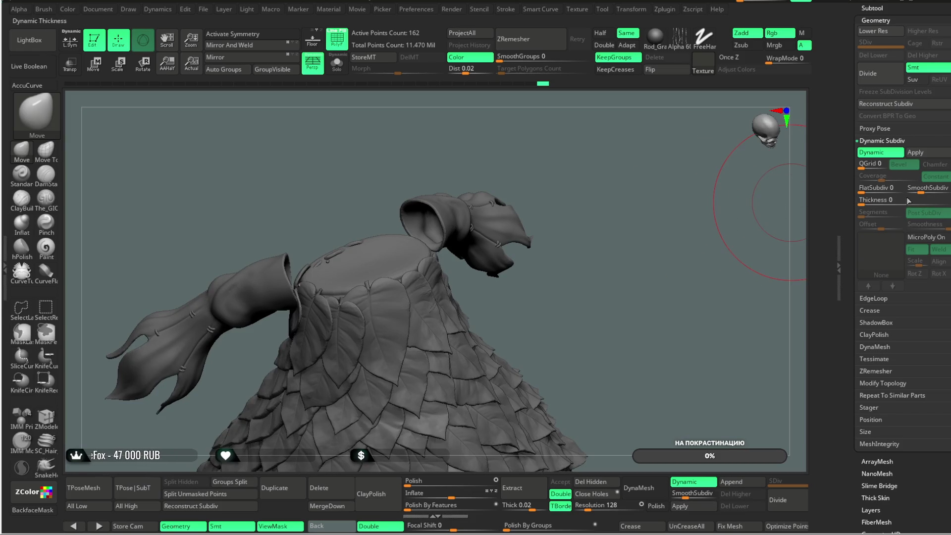
click(871, 8)
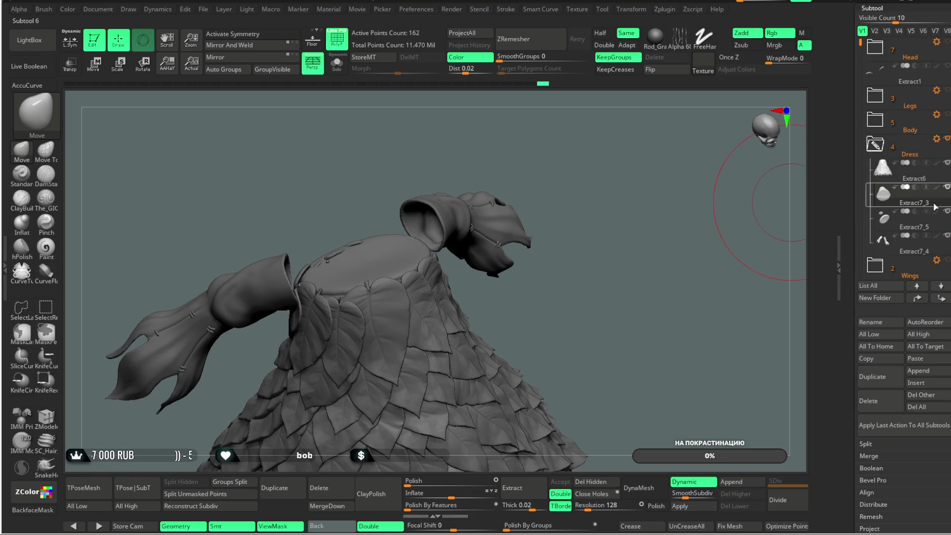
click(949, 216)
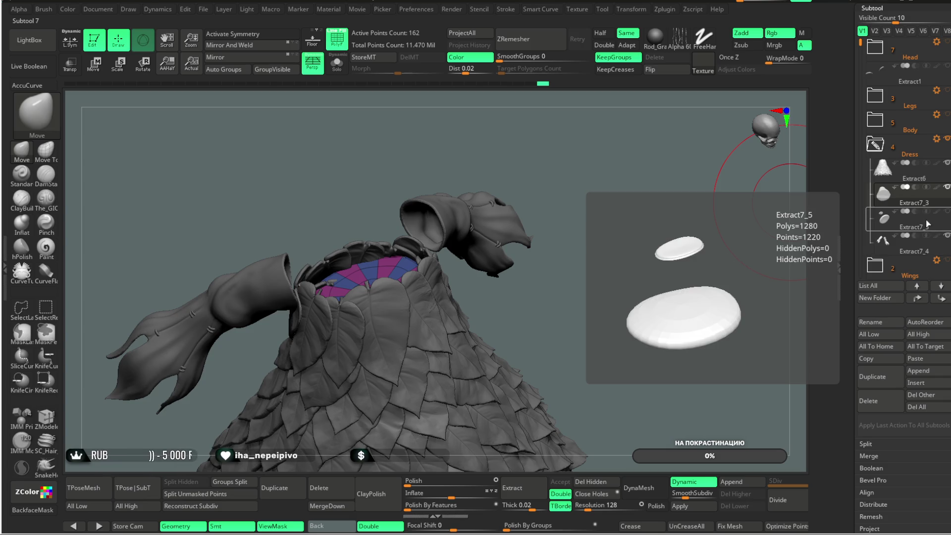
mouse_move(676, 316)
mouse_down()
mouse_move(610, 236)
mouse_move(516, 225)
mouse_up()
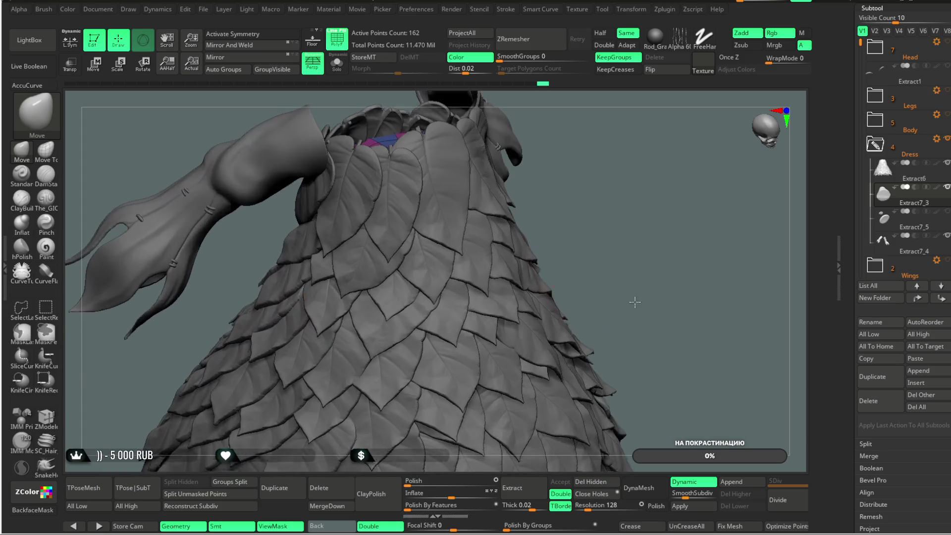
key(space)
drag(637, 170, 465, 300)
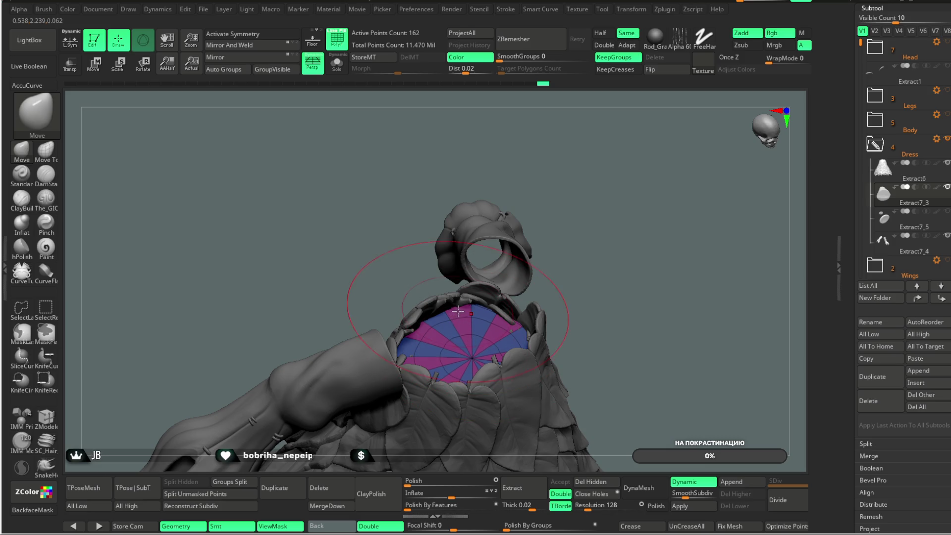
drag(576, 237, 491, 317)
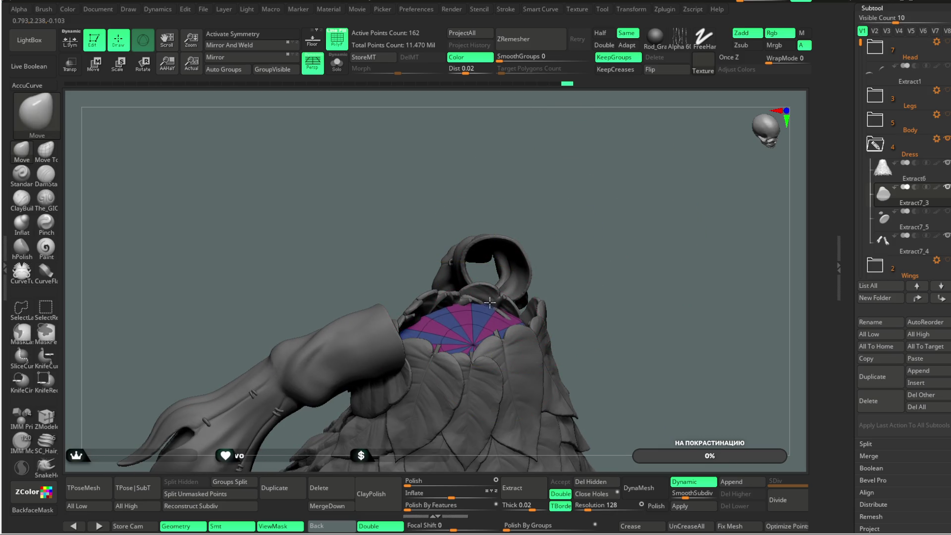
drag(586, 205, 395, 322)
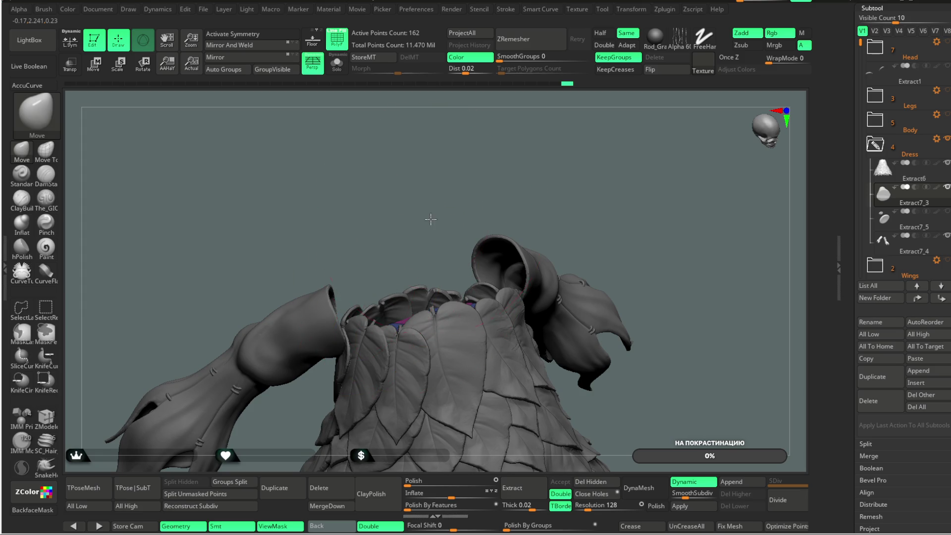
click(337, 66)
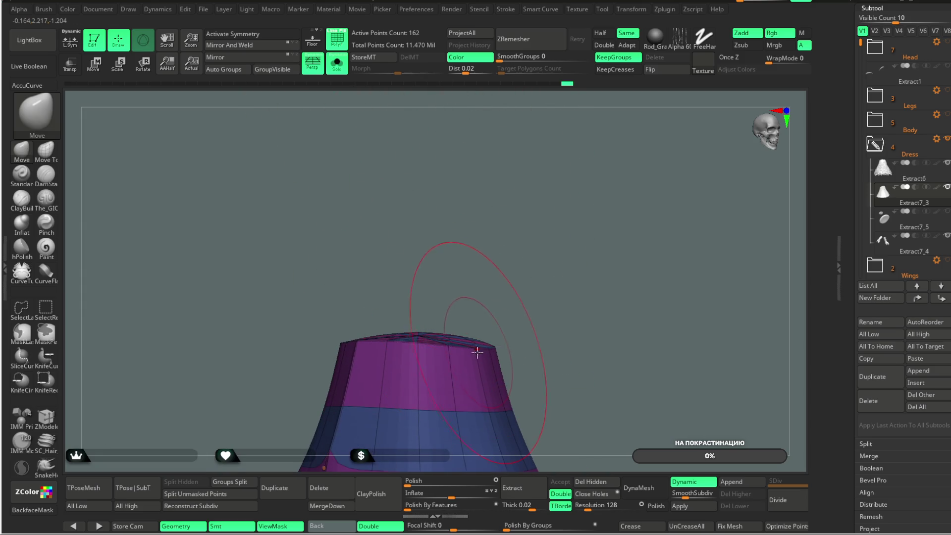
- On the isolated cone, pick ZModeler and set the edge action to Crease > EdgeLoop Complete
drag(537, 175, 556, 171)
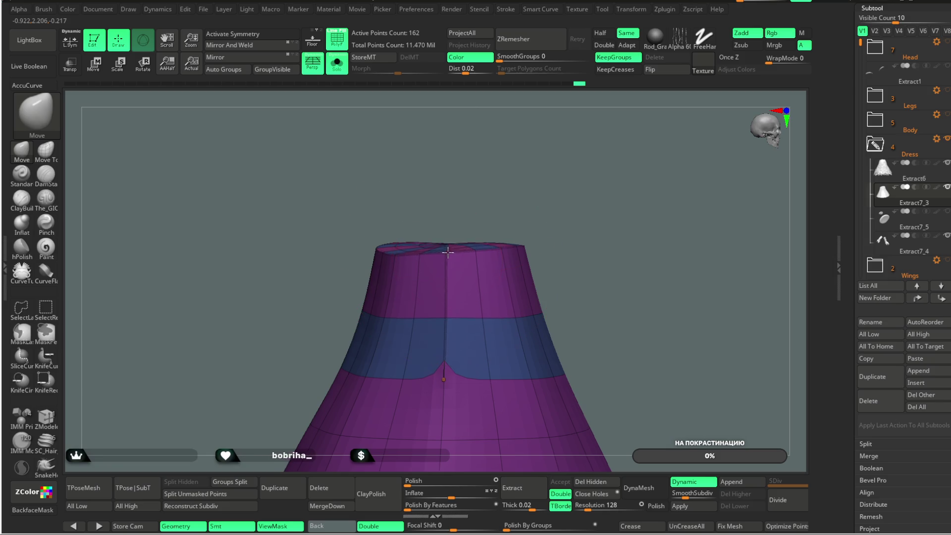
drag(467, 192, 442, 222)
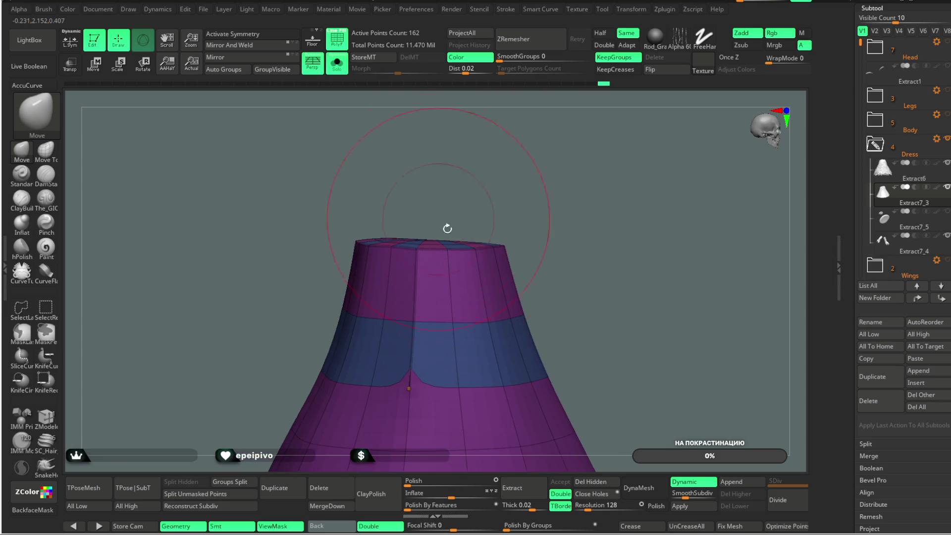
drag(508, 218, 527, 149)
key(space)
drag(591, 170, 606, 171)
click(46, 419)
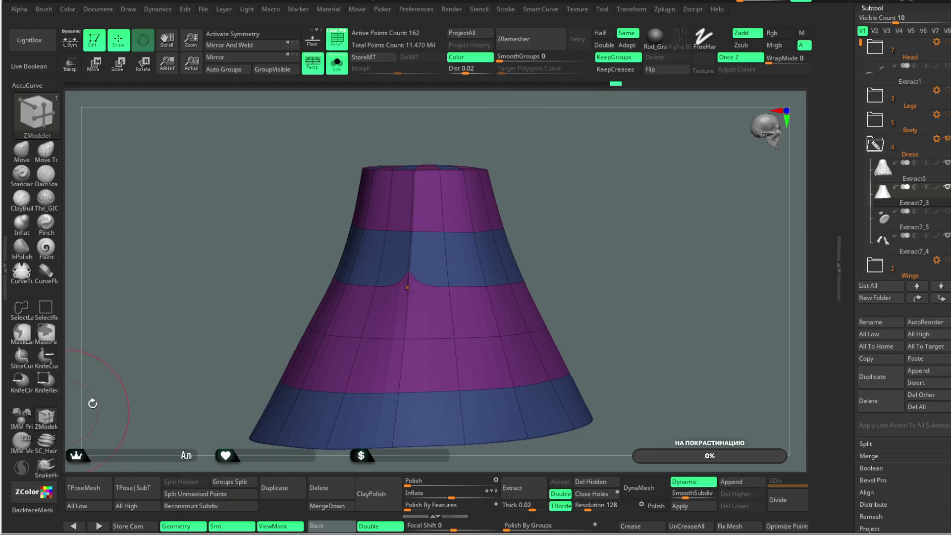
key(space)
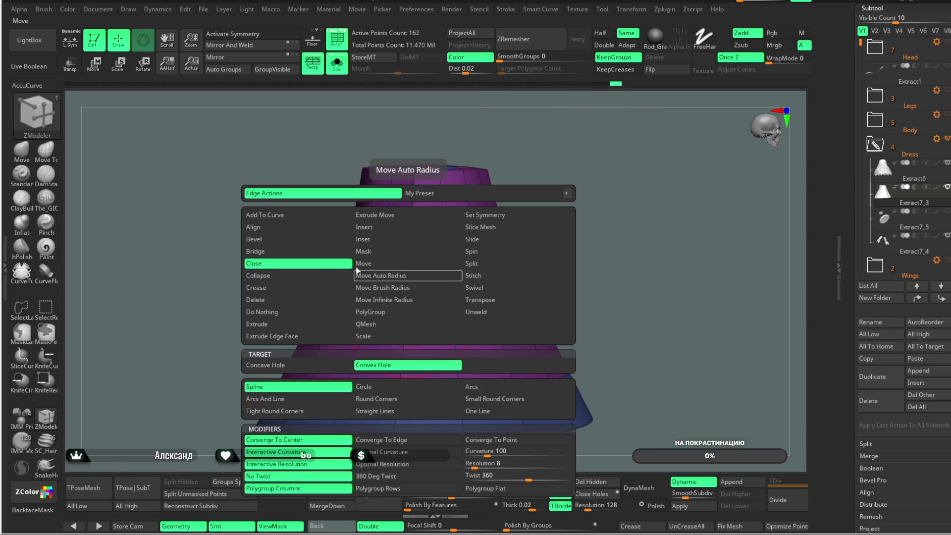
click(317, 293)
click(297, 379)
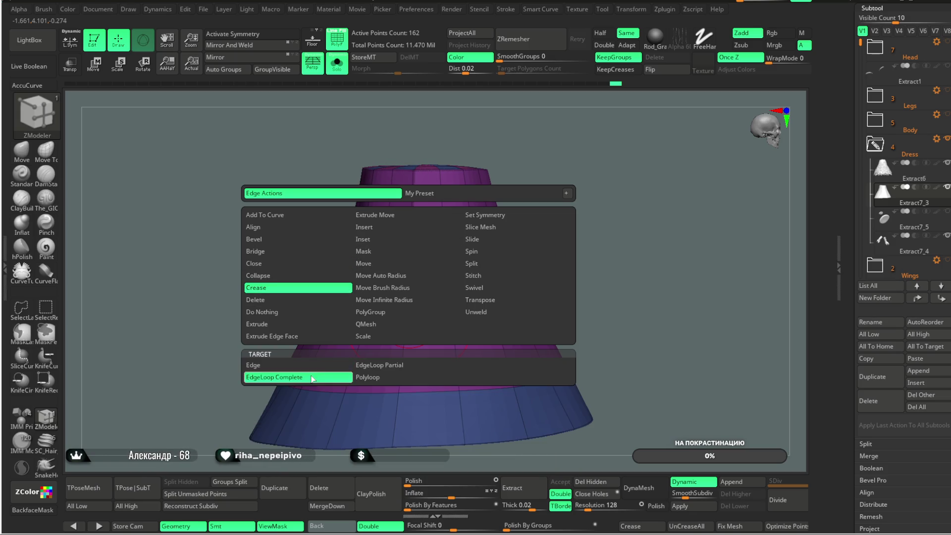
- Turn Solo off to show all dress parts again and return to the Move brush, zooming in below
mouse_move(535, 186)
mouse_down()
mouse_move(606, 254)
mouse_move(398, 265)
mouse_up()
drag(490, 171, 434, 130)
click(338, 66)
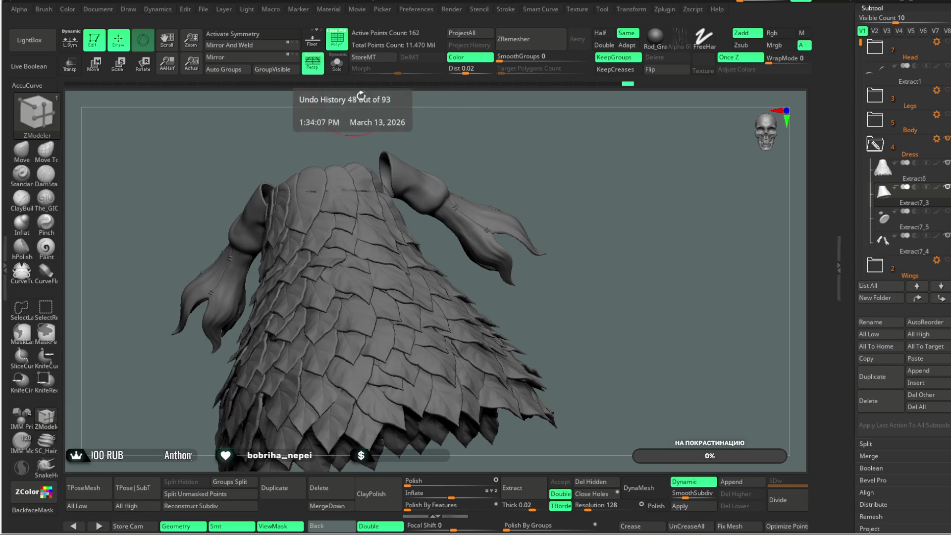
drag(501, 148, 462, 161)
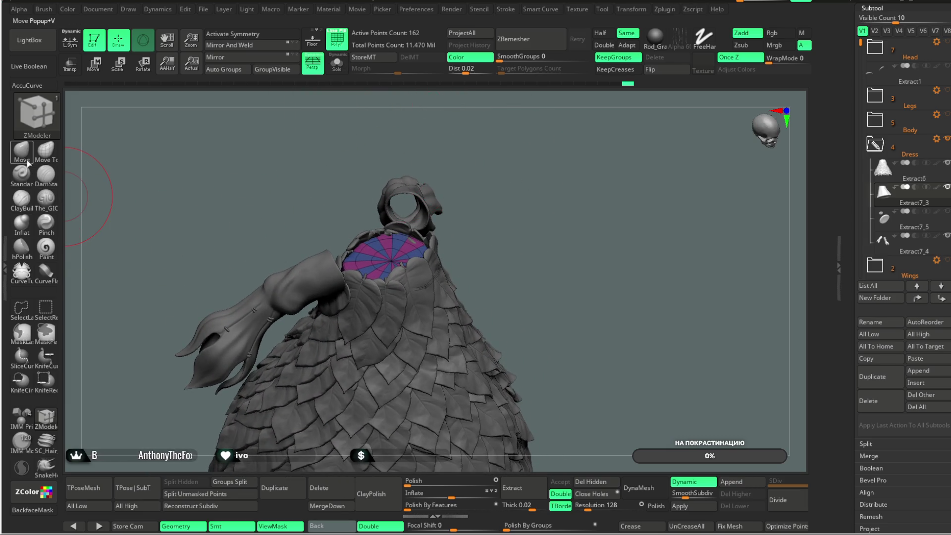
click(22, 153)
alt+drag(361, 174, 489, 248)
key(space)
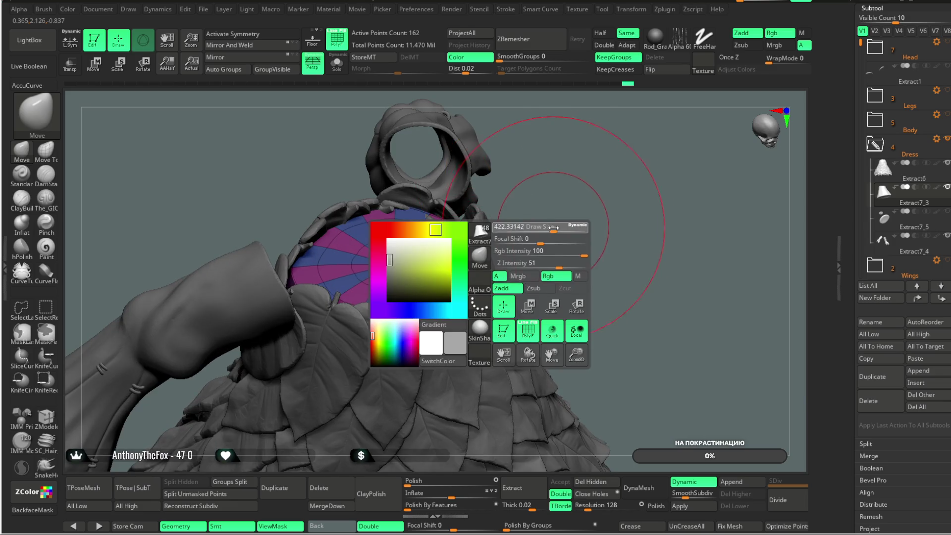
- Select the Extract6 leaf-dress subtool and lower Draw Size while viewing its opening
drag(552, 228, 428, 227)
drag(487, 208, 277, 286)
drag(294, 220, 257, 305)
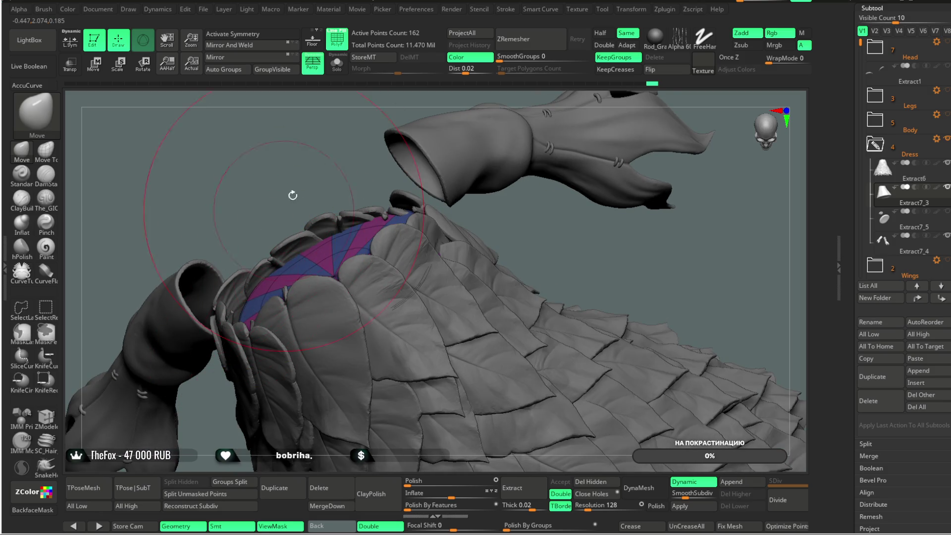
drag(286, 203, 295, 316)
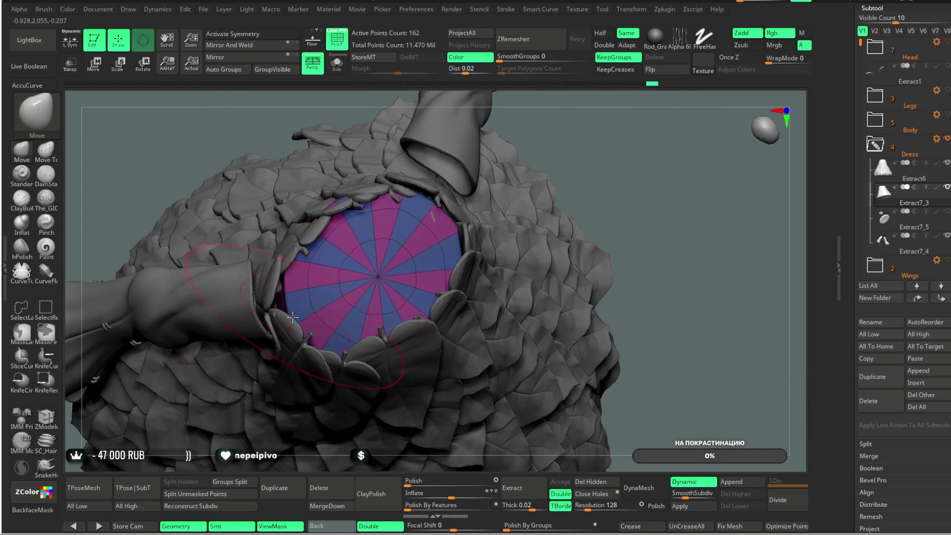
alt+click(419, 358)
drag(639, 327, 451, 207)
key(space)
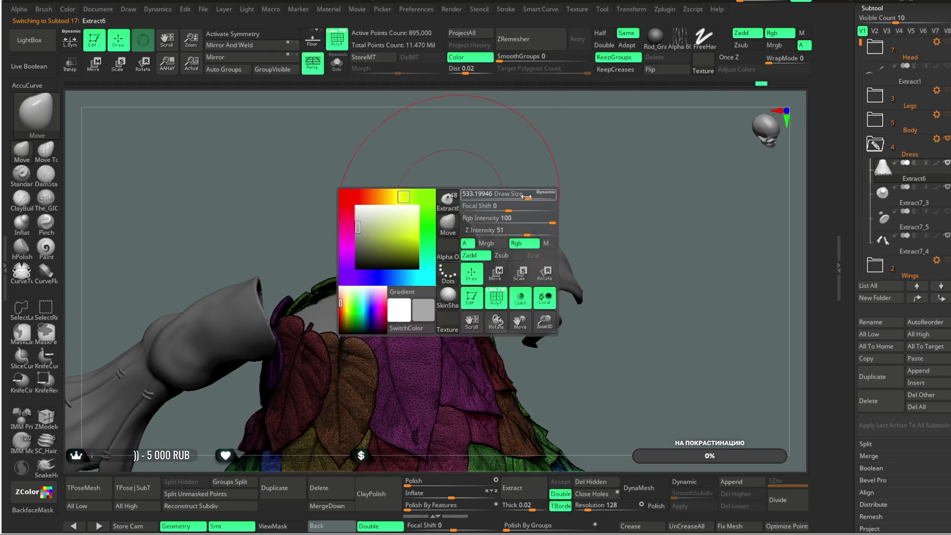
drag(527, 197, 491, 186)
- Inspect the leaf dress from several angles, then make the Extract7_3 collar disc the active subtool
mouse_move(359, 157)
mouse_down()
mouse_move(291, 308)
mouse_move(319, 319)
mouse_up()
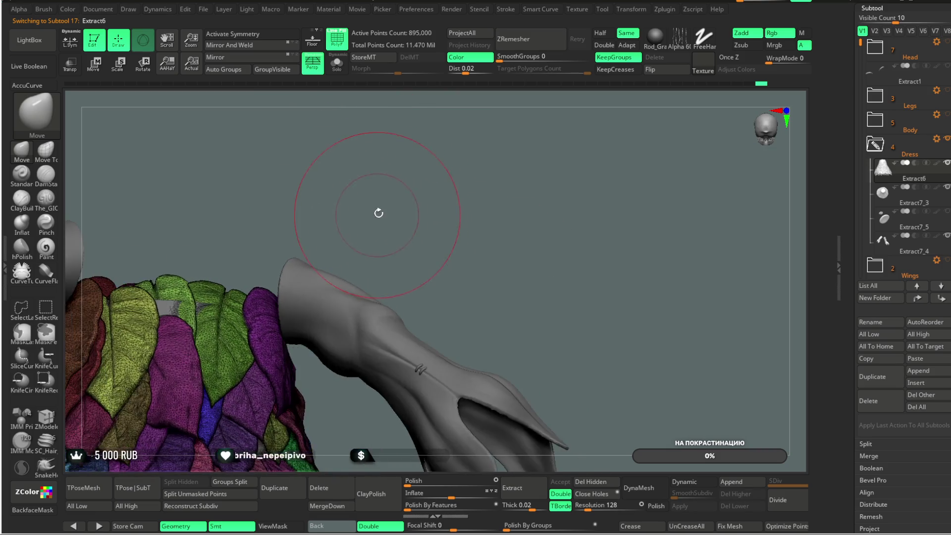
mouse_move(369, 206)
mouse_down()
mouse_move(329, 181)
mouse_move(277, 254)
mouse_up()
mouse_move(355, 145)
mouse_down()
mouse_move(311, 138)
mouse_move(374, 126)
mouse_move(374, 111)
mouse_move(339, 181)
mouse_up()
drag(368, 233, 350, 260)
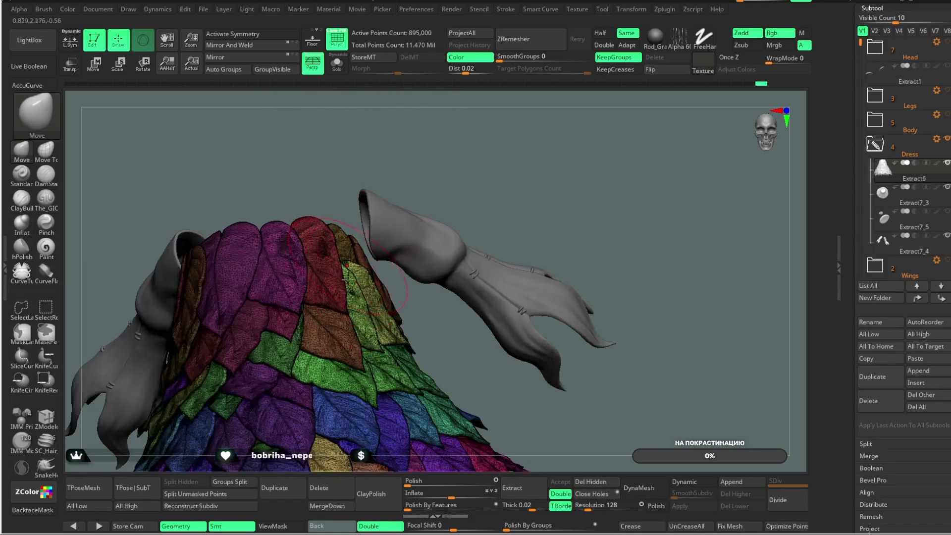
mouse_move(465, 151)
mouse_down()
mouse_move(488, 159)
mouse_move(488, 120)
mouse_move(463, 159)
mouse_move(491, 137)
mouse_move(493, 170)
mouse_move(410, 241)
mouse_up()
key(space)
alt+click(348, 236)
mouse_move(348, 236)
mouse_down()
mouse_move(334, 231)
mouse_move(328, 242)
mouse_up()
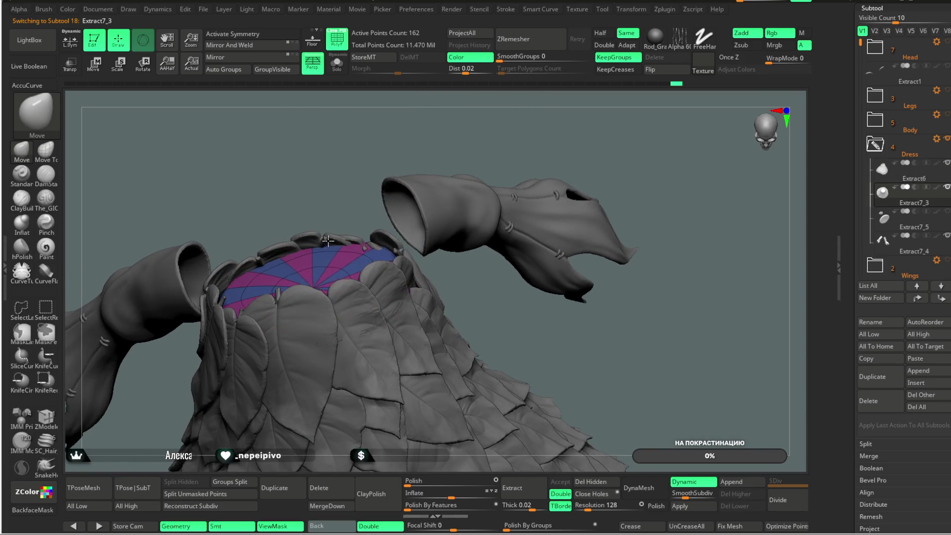
- Orbit around the striped collar disc to view it from below, the front and the patterned top
drag(329, 203, 273, 264)
mouse_move(294, 201)
mouse_down()
mouse_move(332, 214)
mouse_move(372, 397)
mouse_up()
mouse_move(346, 321)
mouse_down()
mouse_move(392, 382)
mouse_move(315, 369)
mouse_move(338, 389)
mouse_move(260, 291)
mouse_up()
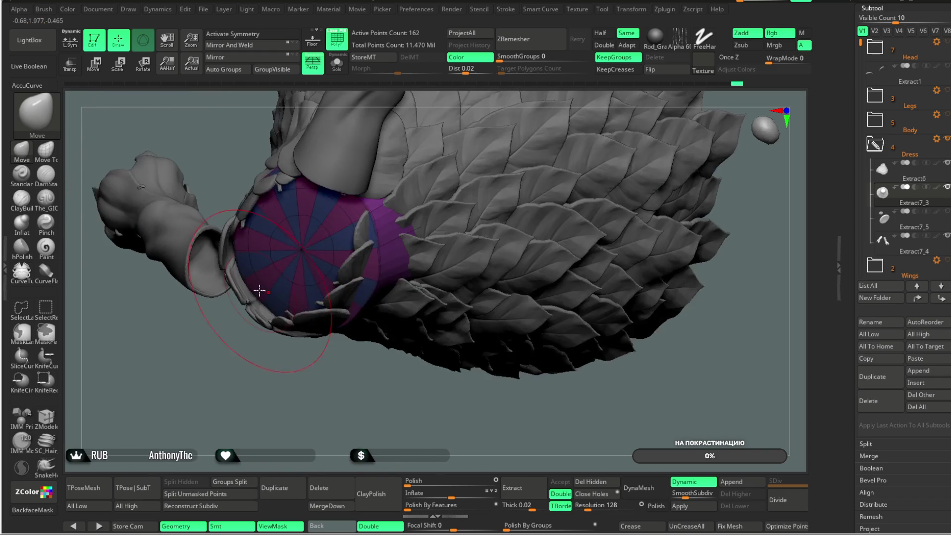
mouse_move(257, 397)
mouse_down()
mouse_move(276, 319)
mouse_move(481, 185)
mouse_move(357, 281)
mouse_up()
mouse_move(410, 234)
mouse_down()
mouse_move(362, 269)
mouse_move(350, 262)
mouse_up()
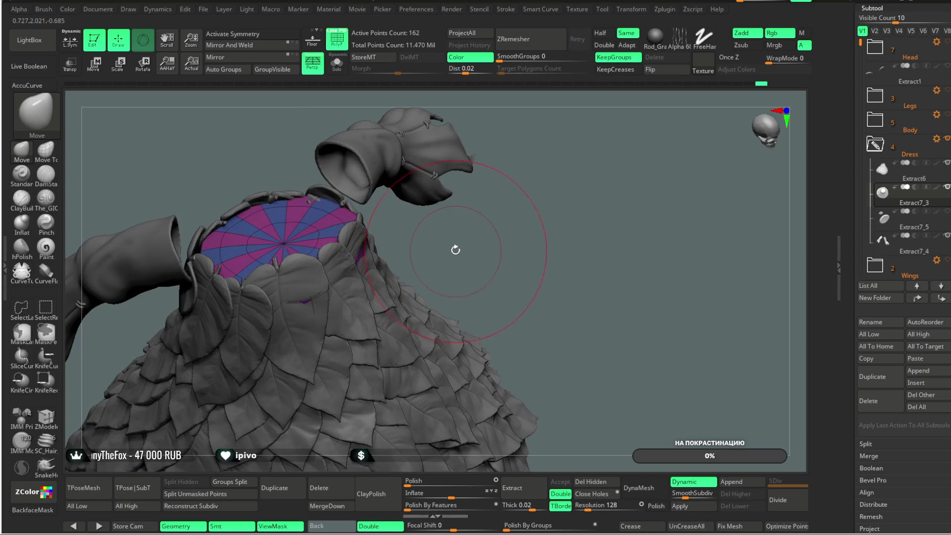
drag(456, 251, 451, 242)
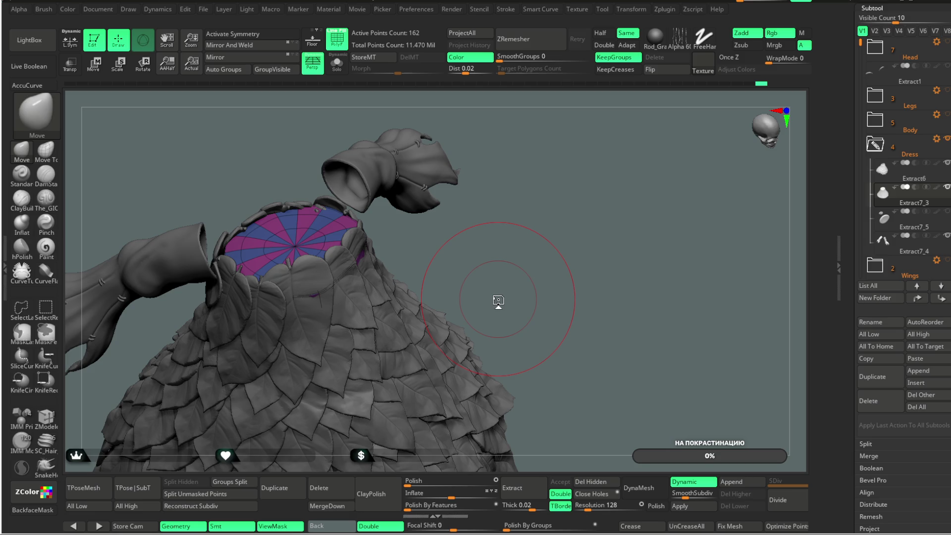
mouse_move(467, 217)
mouse_down()
mouse_move(484, 250)
mouse_move(430, 336)
mouse_move(356, 275)
mouse_move(406, 237)
mouse_up()
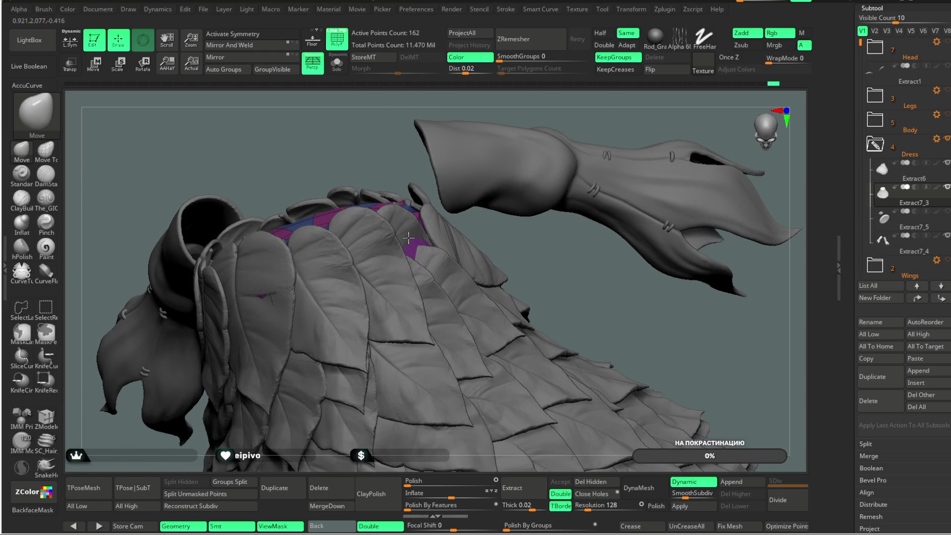
drag(529, 120, 363, 238)
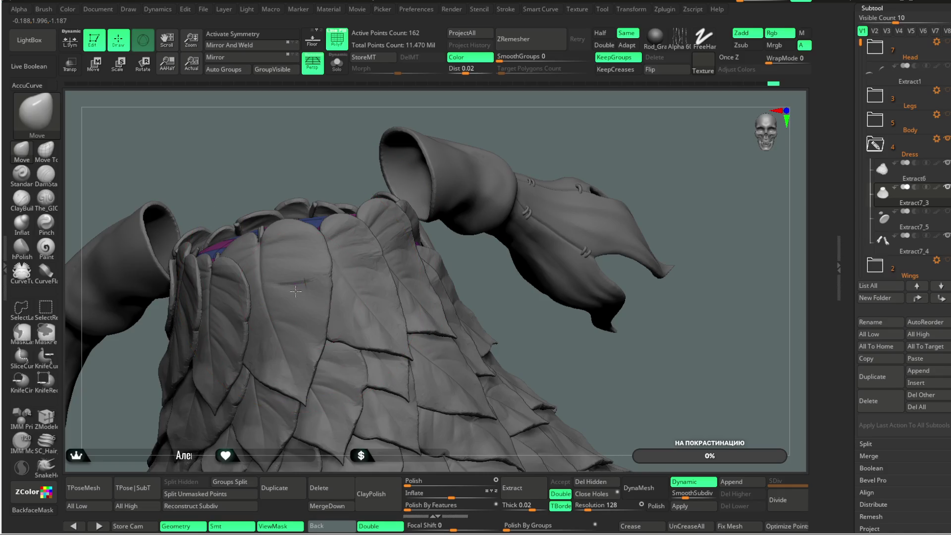
mouse_move(535, 132)
mouse_down()
mouse_move(516, 201)
mouse_move(481, 249)
mouse_up()
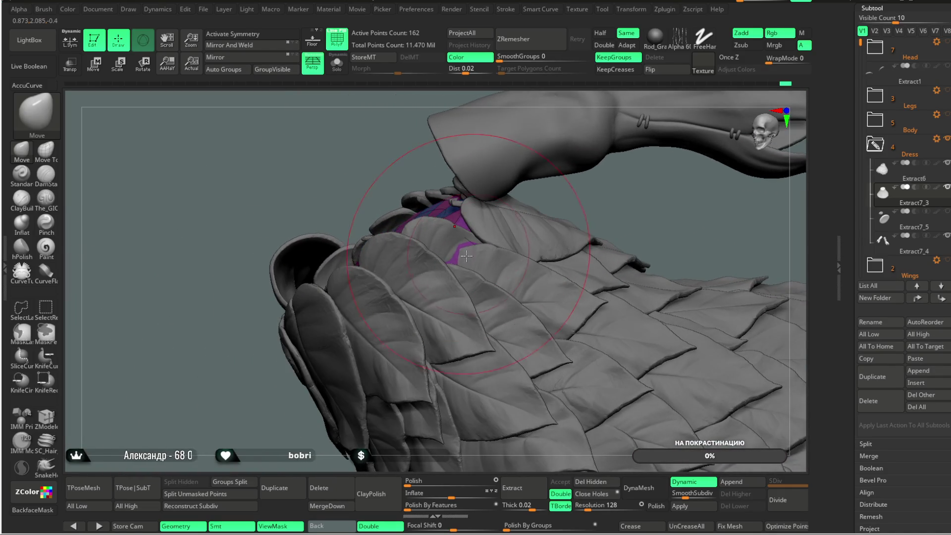
mouse_move(594, 206)
mouse_down()
mouse_move(603, 236)
mouse_move(595, 181)
mouse_up()
- Tilt the disc toward the viewer, zoom out over the leaves, then reselect Extract6 and toggle polyframe (Shift+F)
key(space)
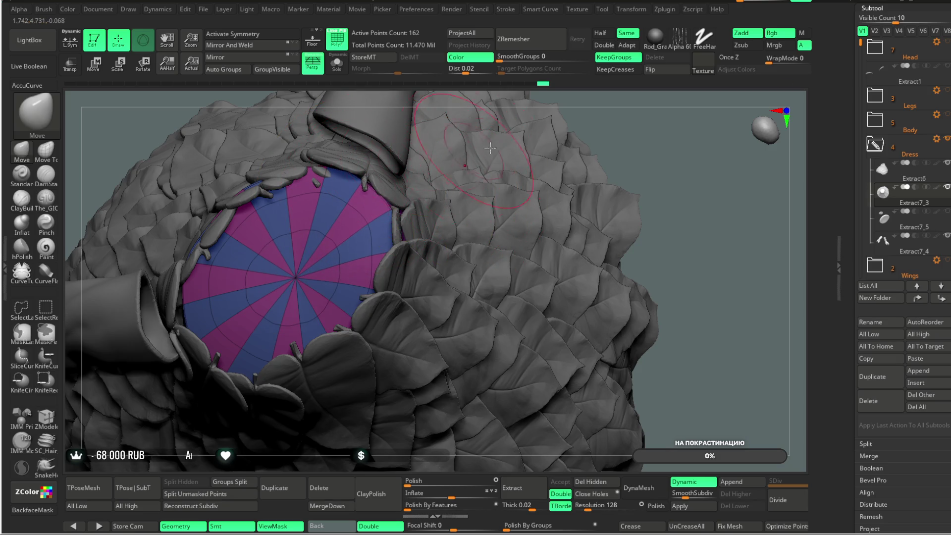
drag(615, 209, 493, 180)
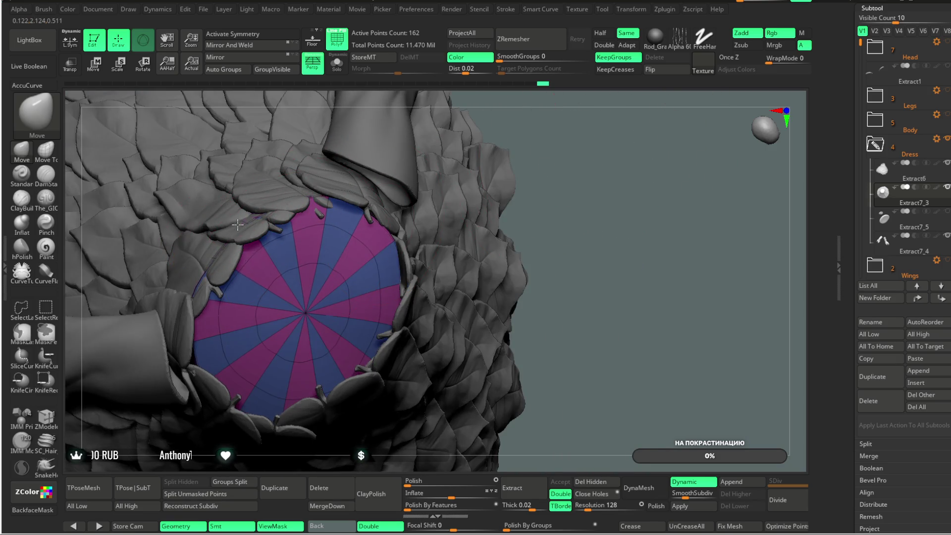
mouse_move(605, 170)
mouse_down()
mouse_move(599, 110)
mouse_move(534, 160)
mouse_up()
mouse_move(602, 71)
mouse_down()
mouse_move(574, 126)
mouse_move(211, 290)
mouse_up()
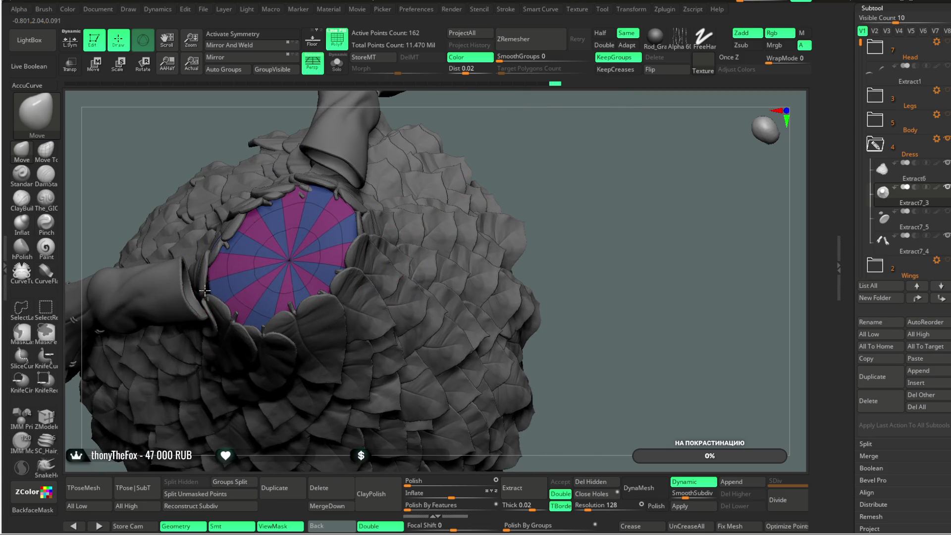
mouse_move(580, 171)
mouse_down()
mouse_move(530, 121)
mouse_move(363, 250)
mouse_up()
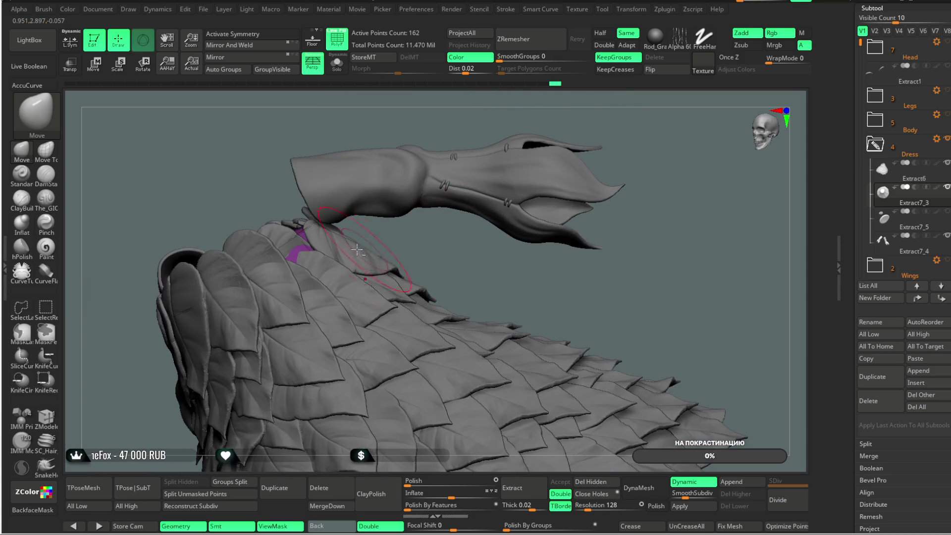
drag(300, 263, 401, 267)
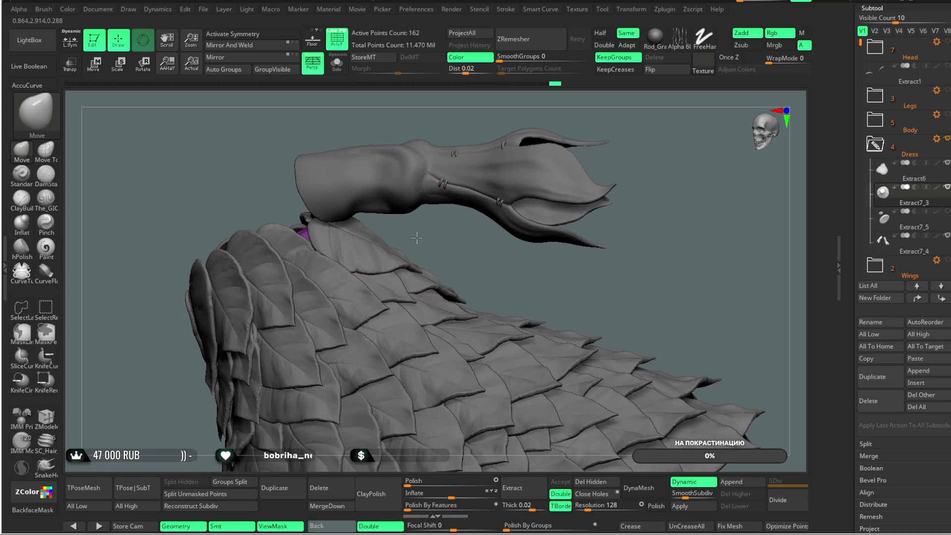
alt+click(339, 238)
key(shift+f)
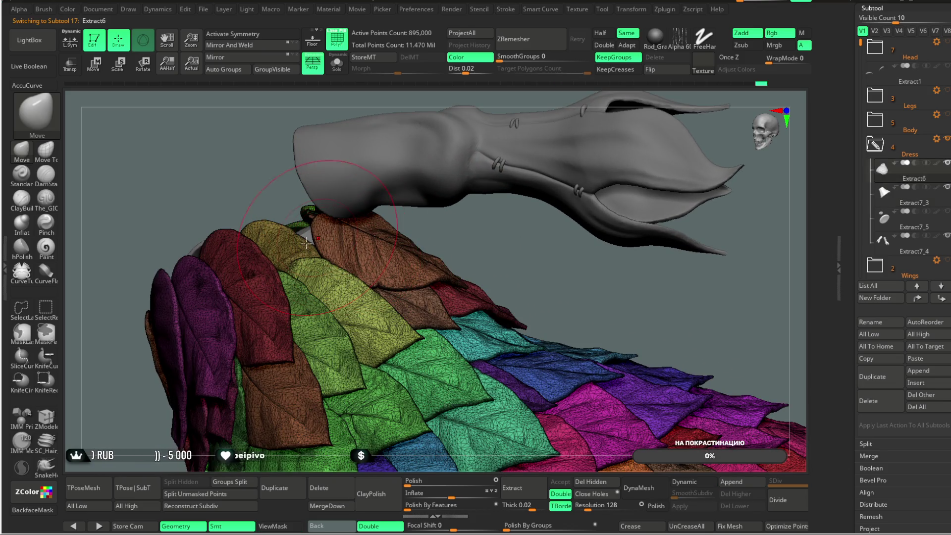
- Select the Move Topological brush and orbit around the leaf-covered back
click(46, 150)
key(space)
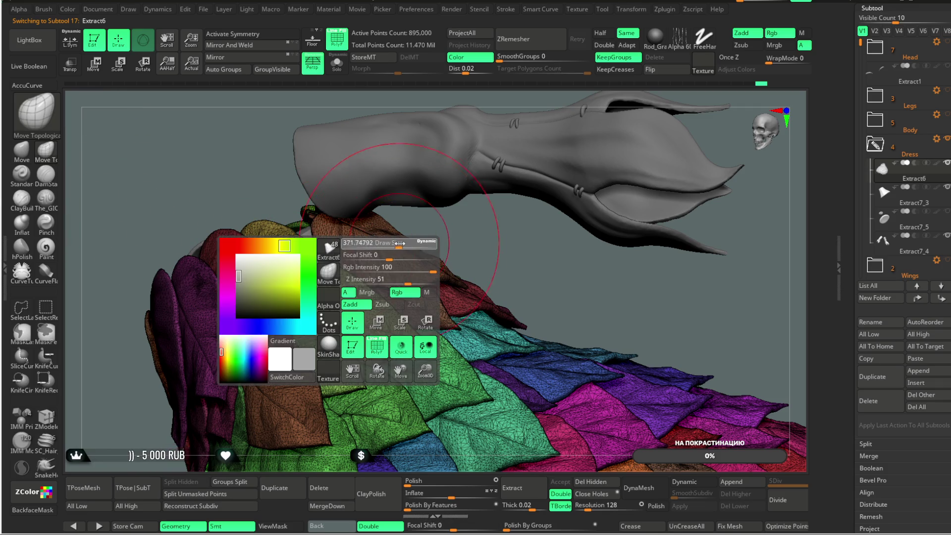
drag(312, 250, 308, 238)
mouse_move(428, 215)
mouse_down()
mouse_move(391, 205)
mouse_move(361, 251)
mouse_up()
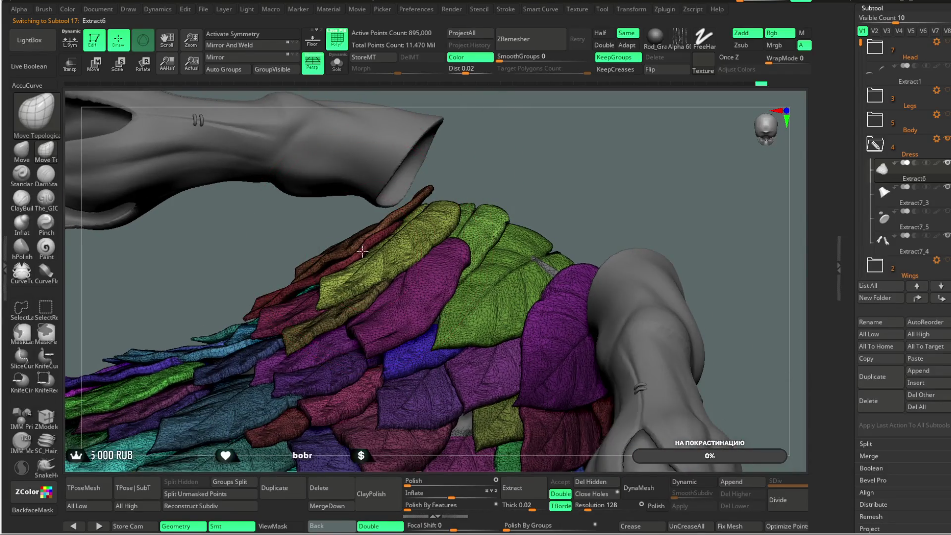
mouse_move(498, 168)
mouse_down()
mouse_move(528, 177)
mouse_move(410, 96)
mouse_move(560, 120)
mouse_move(574, 145)
mouse_move(583, 137)
mouse_move(456, 255)
mouse_up()
- Hide the polygroup colours with Shift+F and make the Extract7_3 collar disc the active subtool
key(shift+f)
key(shift)
alt+click(404, 272)
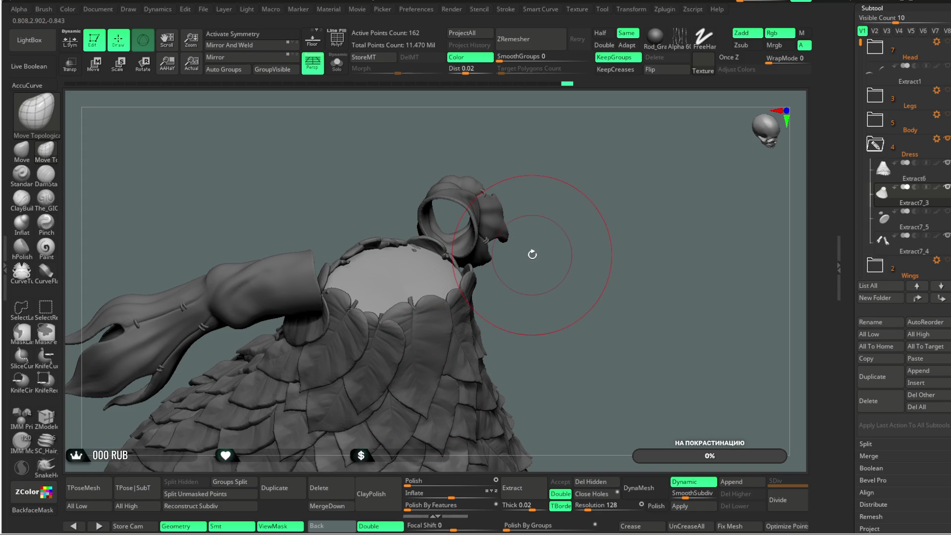
- Turn on PolyF over the leaf dress and subdivide the inner cap one level
mouse_move(556, 268)
mouse_down()
mouse_move(585, 139)
mouse_move(556, 106)
mouse_move(569, 124)
mouse_move(547, 122)
mouse_move(562, 142)
mouse_move(571, 108)
mouse_move(597, 132)
mouse_move(584, 135)
mouse_up()
mouse_move(591, 126)
mouse_down()
mouse_move(579, 142)
mouse_move(426, 155)
mouse_up()
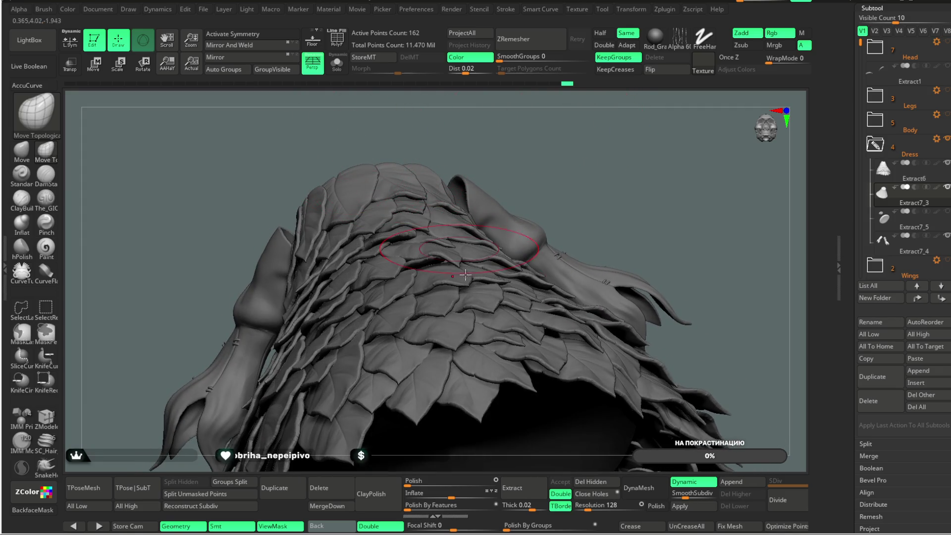
click(336, 37)
mouse_move(491, 126)
mouse_down()
mouse_move(541, 115)
mouse_move(537, 178)
mouse_move(346, 294)
mouse_up()
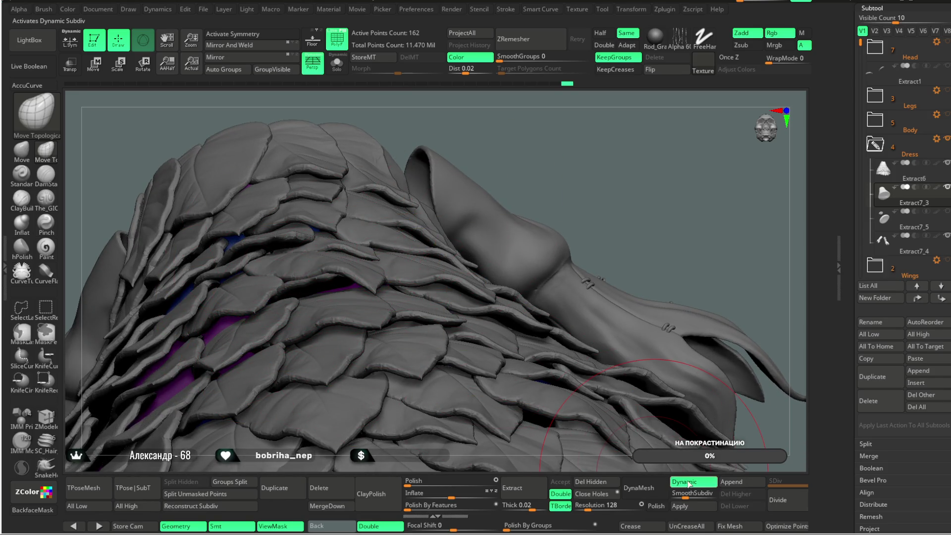
click(778, 500)
- Divide the banded cone up to SDiv 5 and switch to the plain Move brush
click(778, 501)
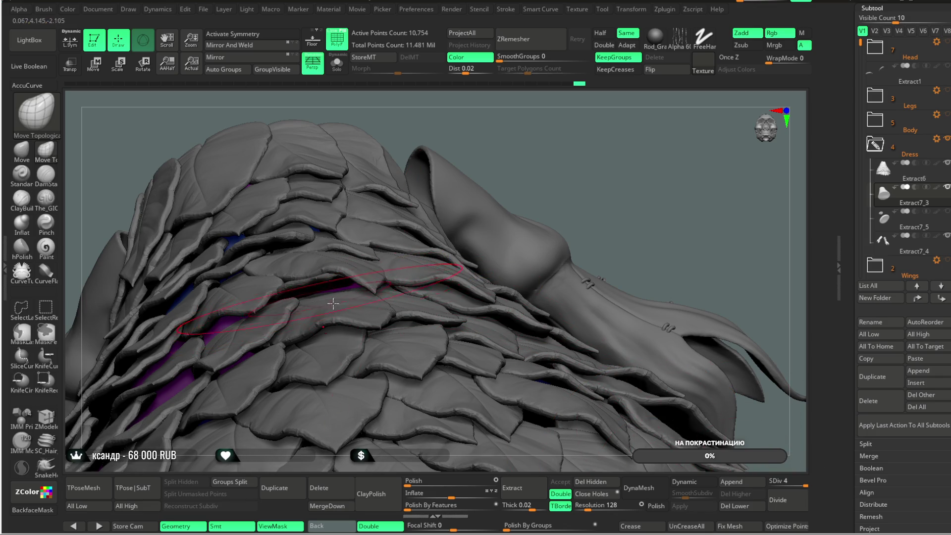
click(779, 504)
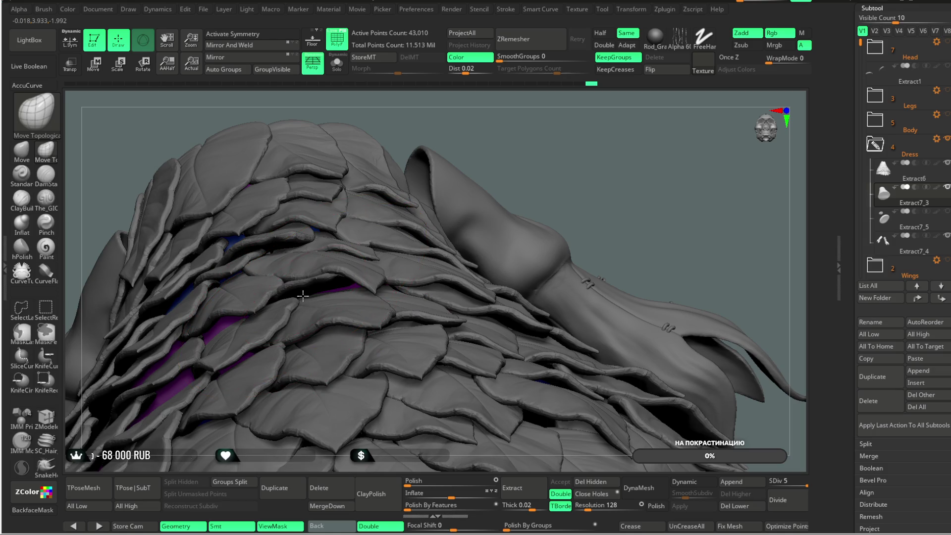
mouse_move(442, 185)
right_down()
mouse_move(359, 286)
mouse_move(361, 271)
right_up()
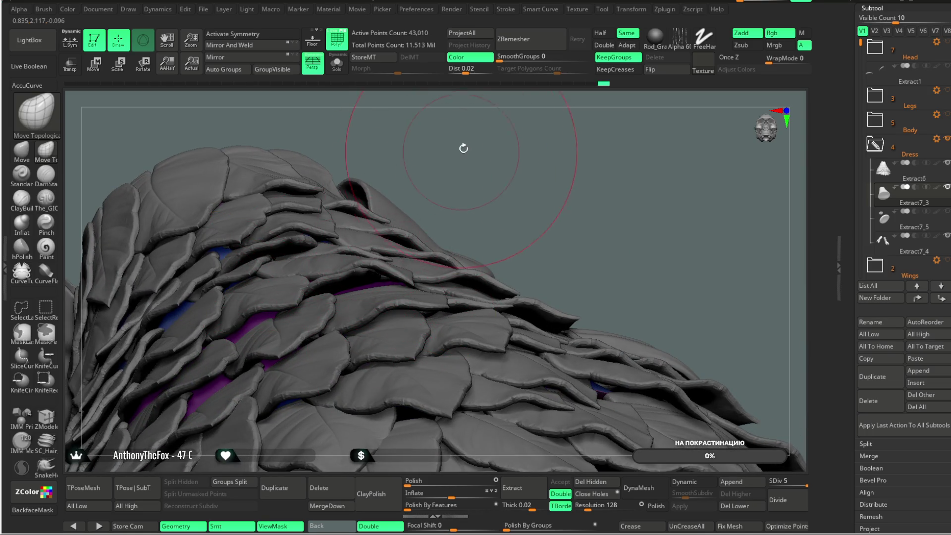
click(30, 162)
- Enable Solo so the banded cone shows on its own and inspect it from several angles
right_drag(253, 321, 605, 119)
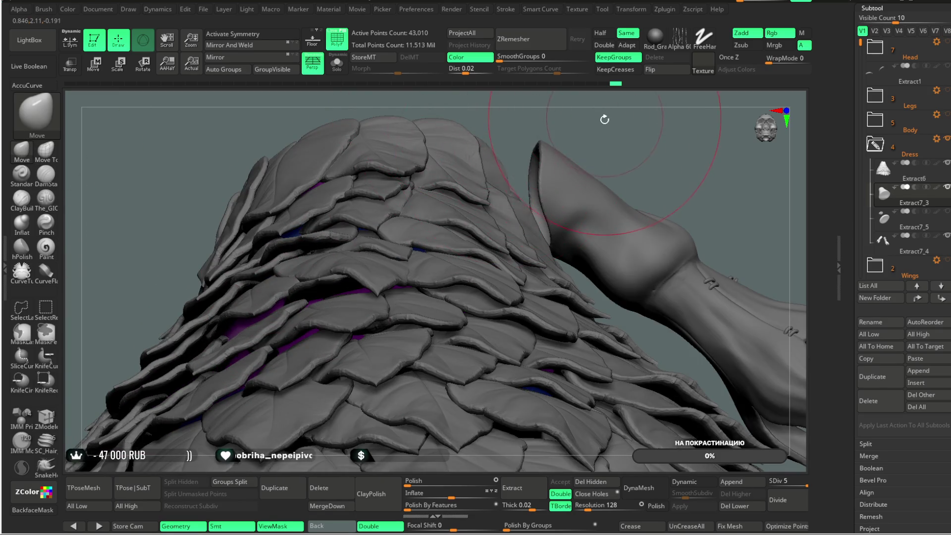
right_drag(605, 118, 528, 177)
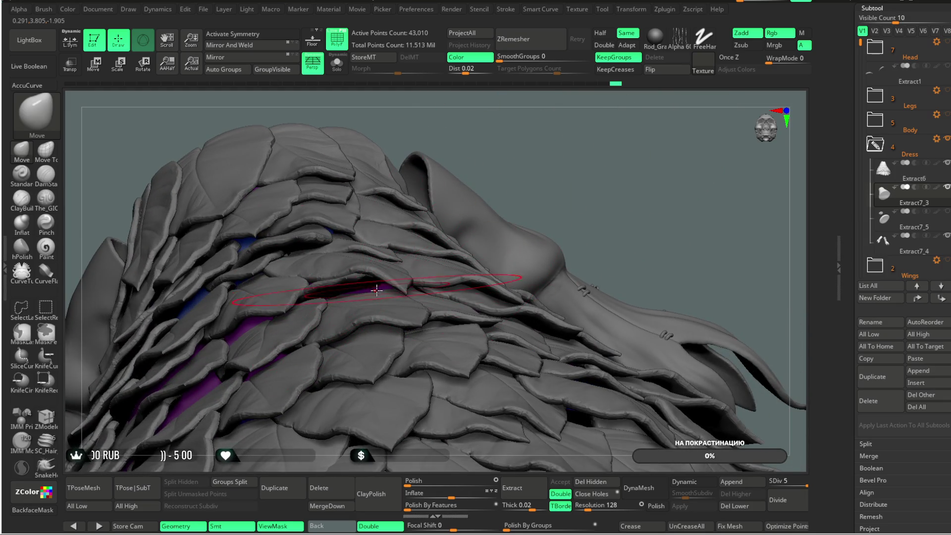
right_drag(381, 276, 388, 287)
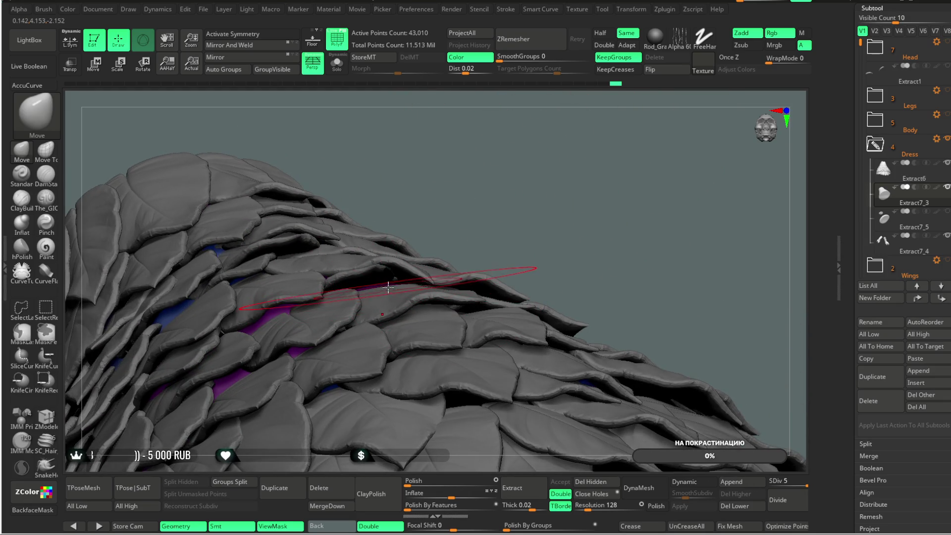
click(336, 65)
mouse_move(398, 131)
right_down()
mouse_move(365, 278)
mouse_move(403, 181)
mouse_move(374, 268)
mouse_move(339, 254)
mouse_move(387, 194)
mouse_move(242, 321)
mouse_move(437, 217)
mouse_move(415, 196)
right_up()
right_drag(324, 263, 341, 75)
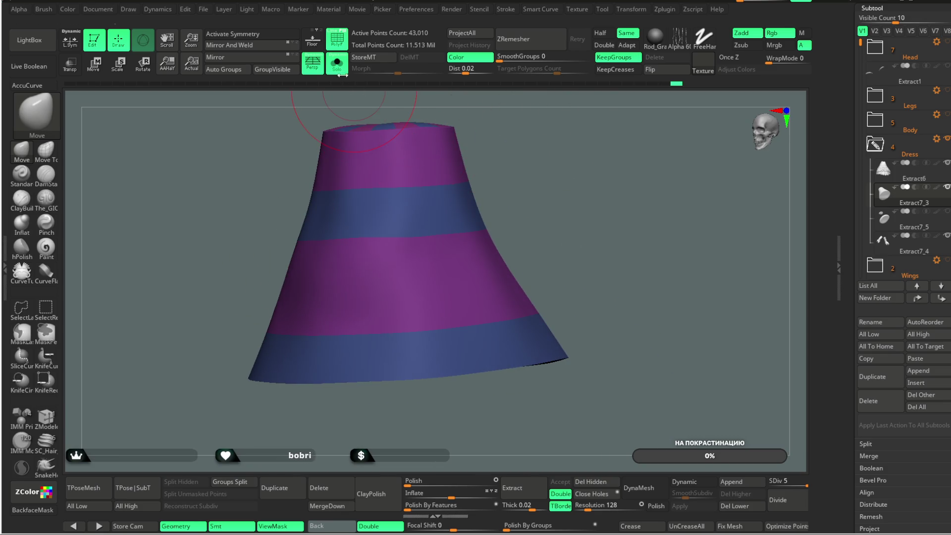
- Turn Solo off to show the full leaf model again and zoom in on the dress
click(339, 69)
mouse_move(431, 213)
right_down()
mouse_move(591, 154)
mouse_move(583, 246)
right_up()
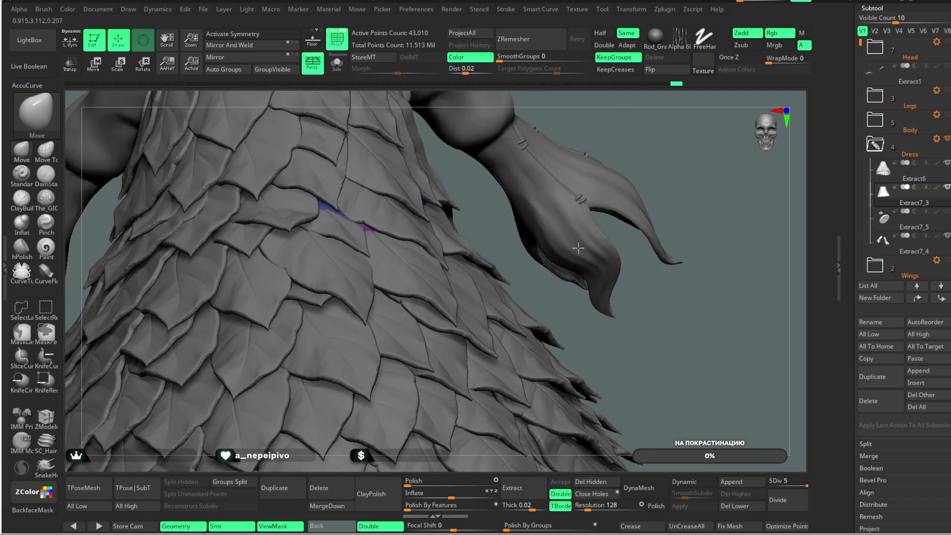
mouse_move(521, 165)
right_down()
mouse_move(564, 141)
mouse_move(413, 214)
right_up()
right_drag(306, 246, 341, 264)
mouse_move(498, 233)
right_down()
mouse_move(565, 239)
mouse_move(600, 226)
mouse_move(557, 217)
right_up()
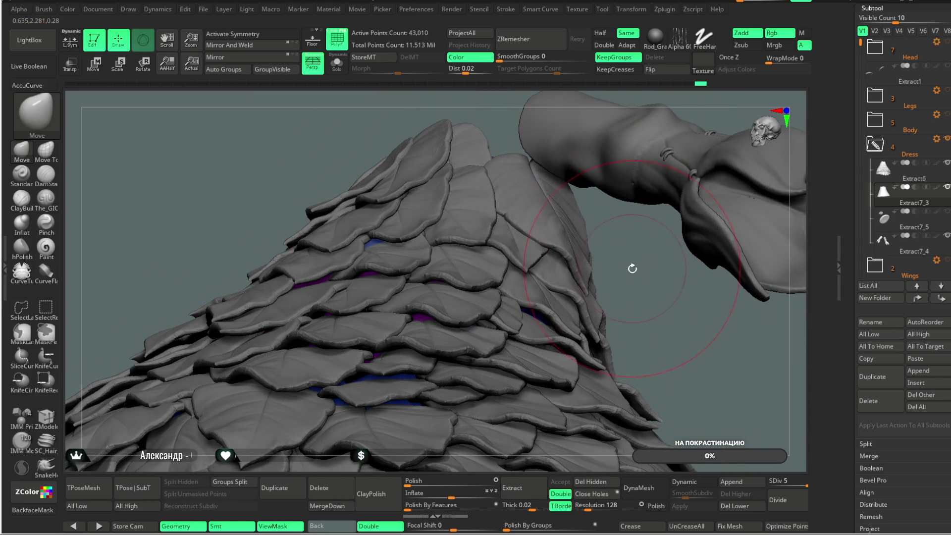
right_drag(626, 276, 636, 265)
- Enable Transp so the banded cone shows beneath the leaves
key(space)
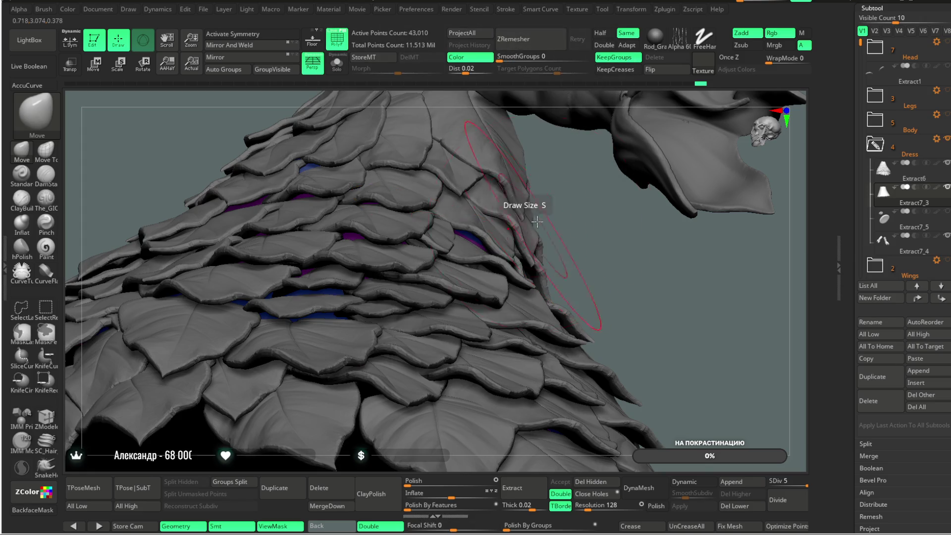
right_drag(534, 223, 551, 238)
key(space)
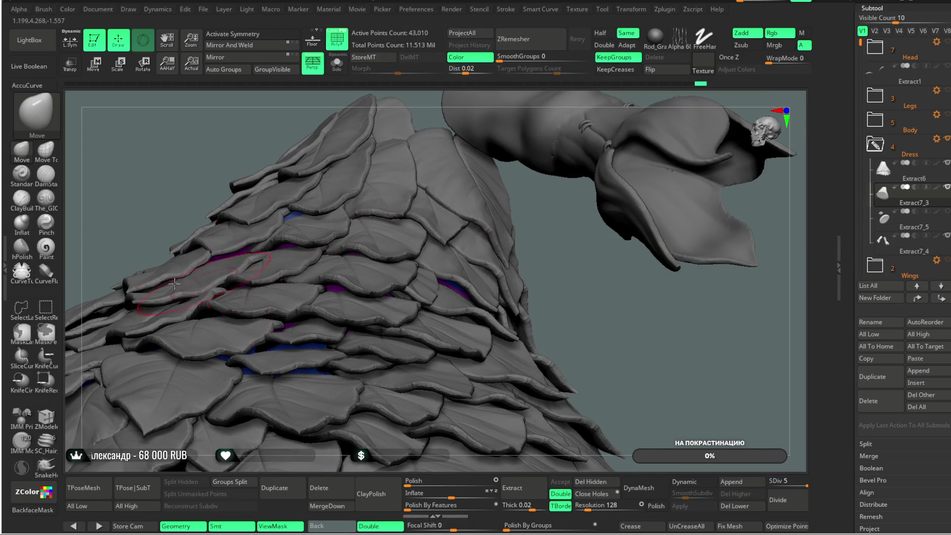
click(70, 65)
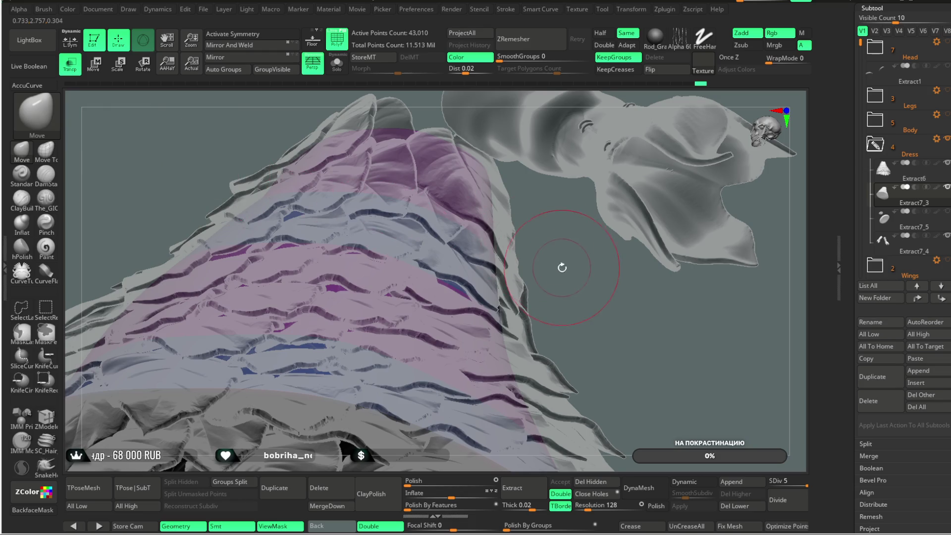
right_drag(558, 264, 207, 282)
key(b)
key(c)
key(b)
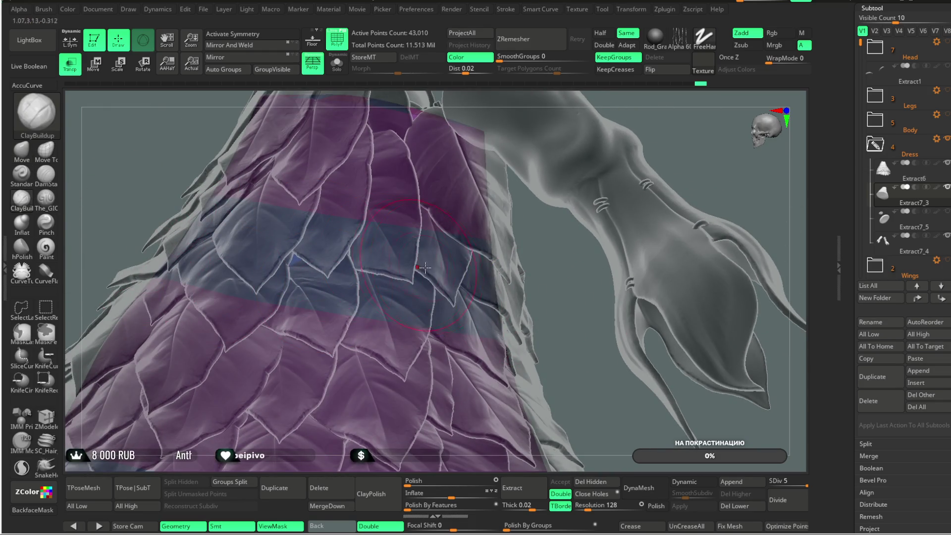
right_drag(531, 294, 520, 296)
key(space)
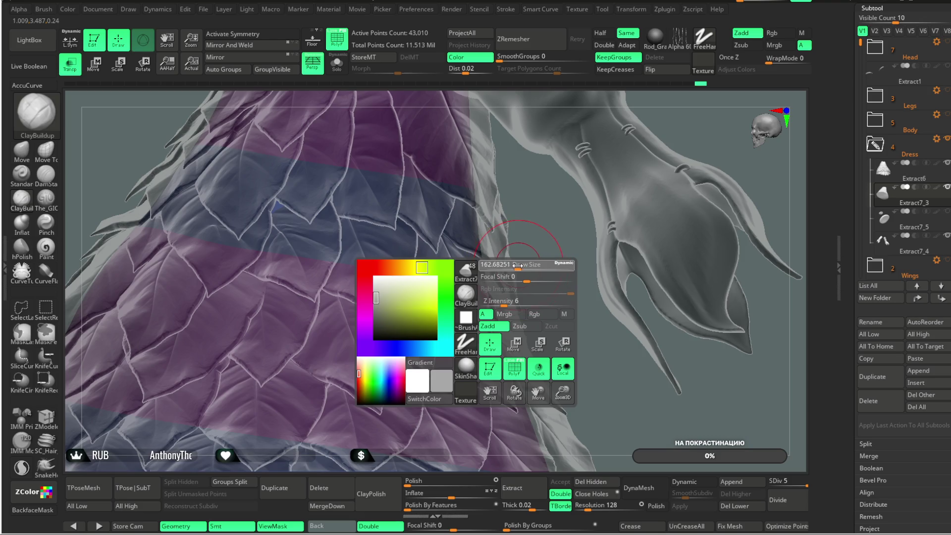
click(512, 302)
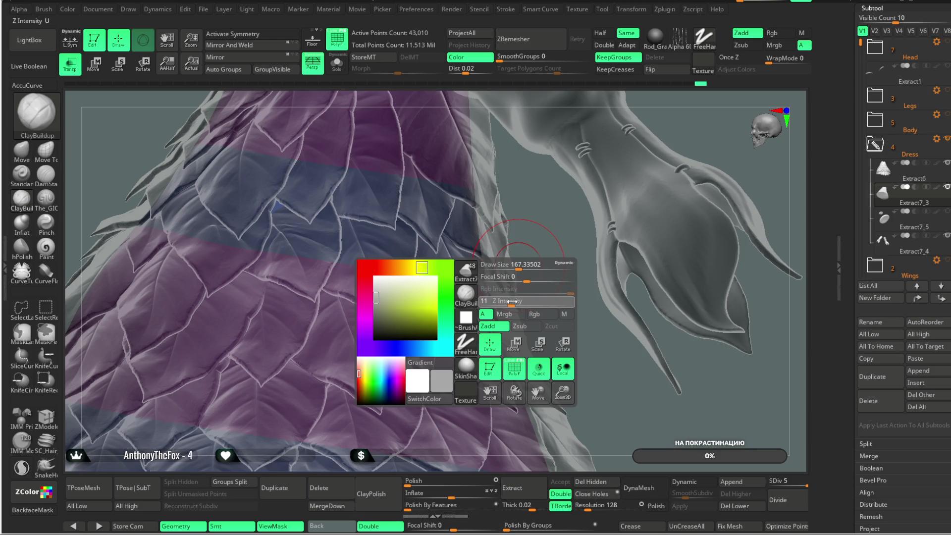
drag(523, 280, 518, 281)
right_drag(518, 280, 430, 274)
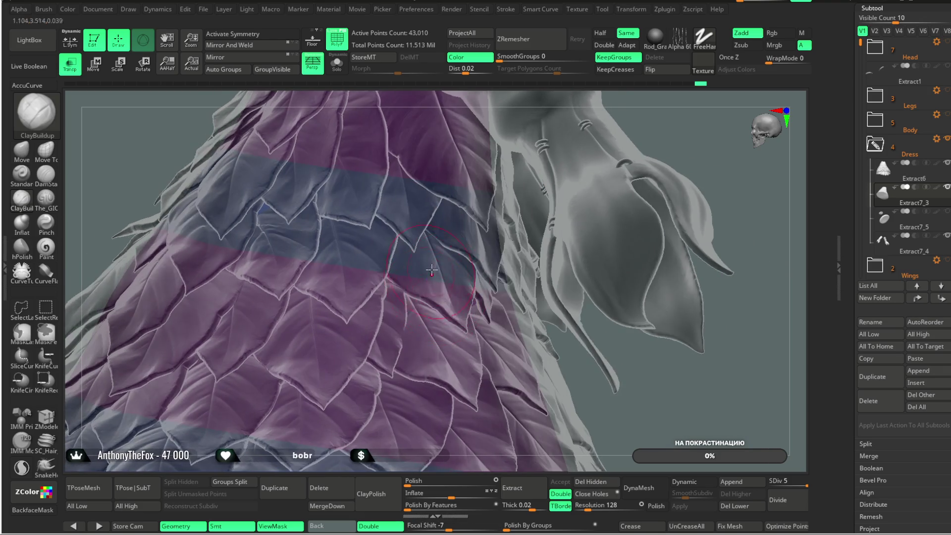
right_drag(652, 381, 492, 288)
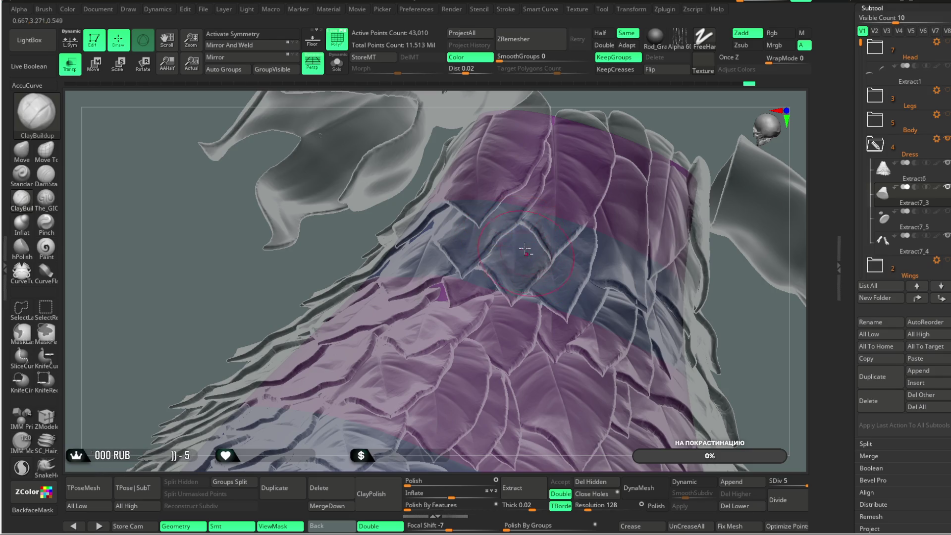
right_drag(666, 111, 474, 221)
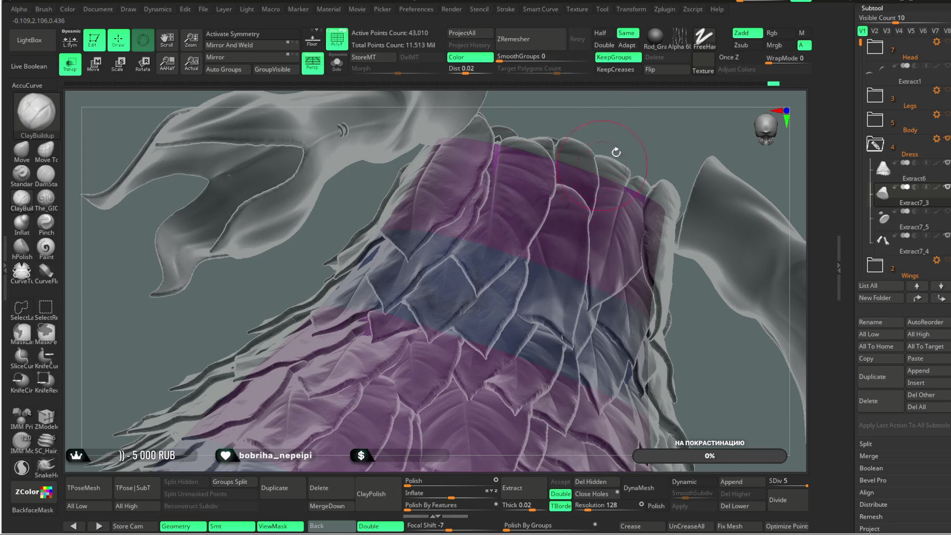
right_drag(535, 184, 533, 225)
mouse_move(618, 176)
right_down()
mouse_move(638, 152)
mouse_move(478, 229)
right_up()
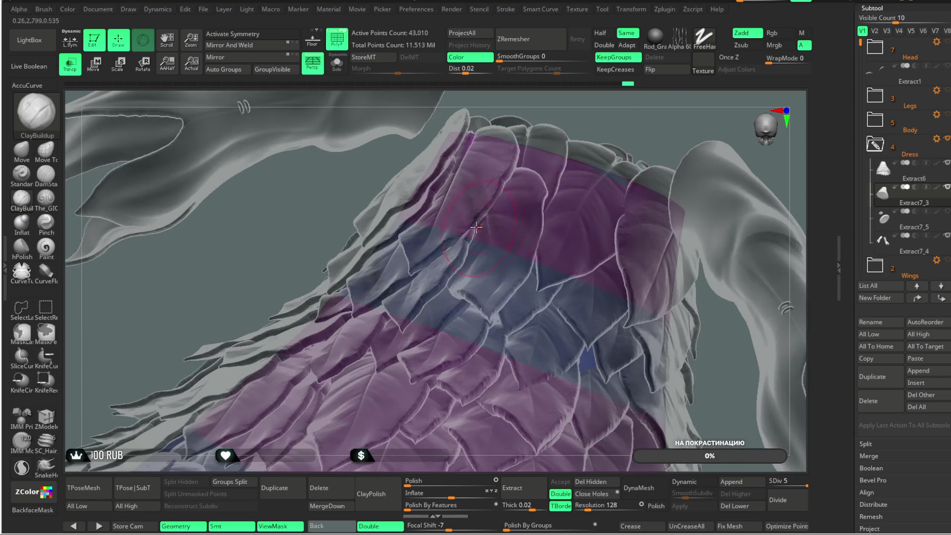
right_drag(544, 204, 540, 210)
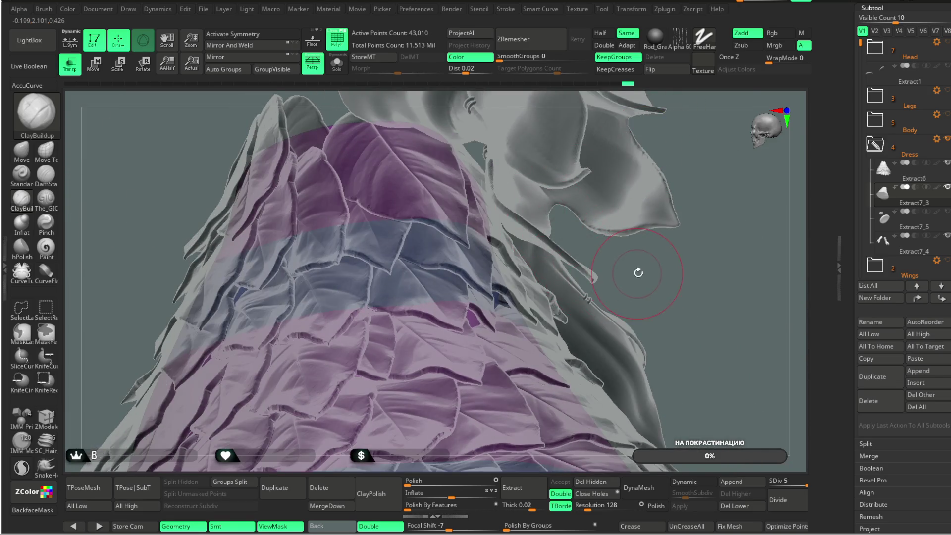
right_drag(637, 273, 422, 223)
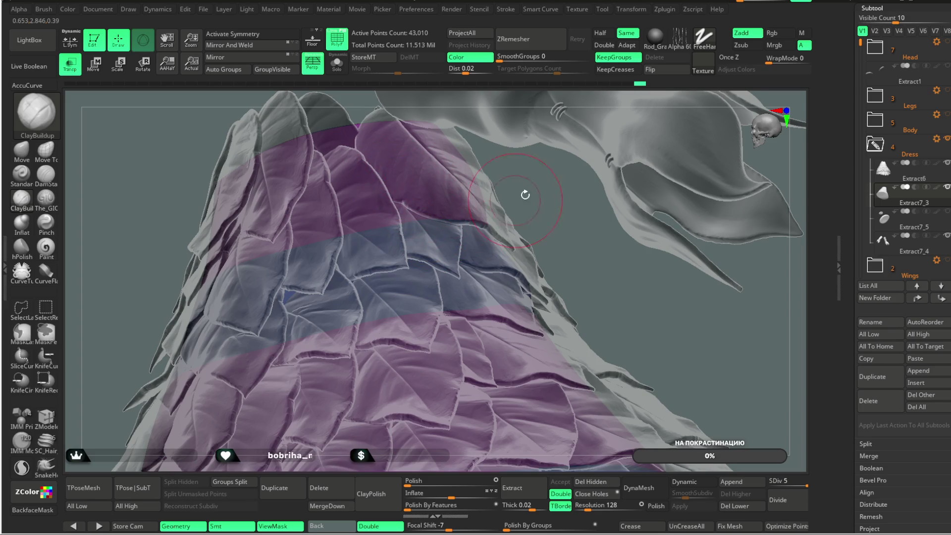
right_drag(520, 198, 523, 220)
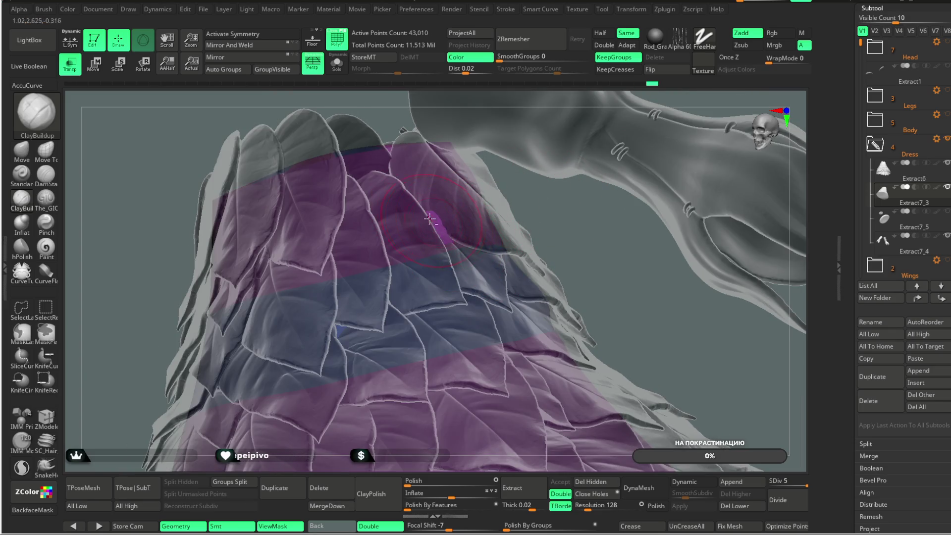
right_drag(449, 248, 376, 250)
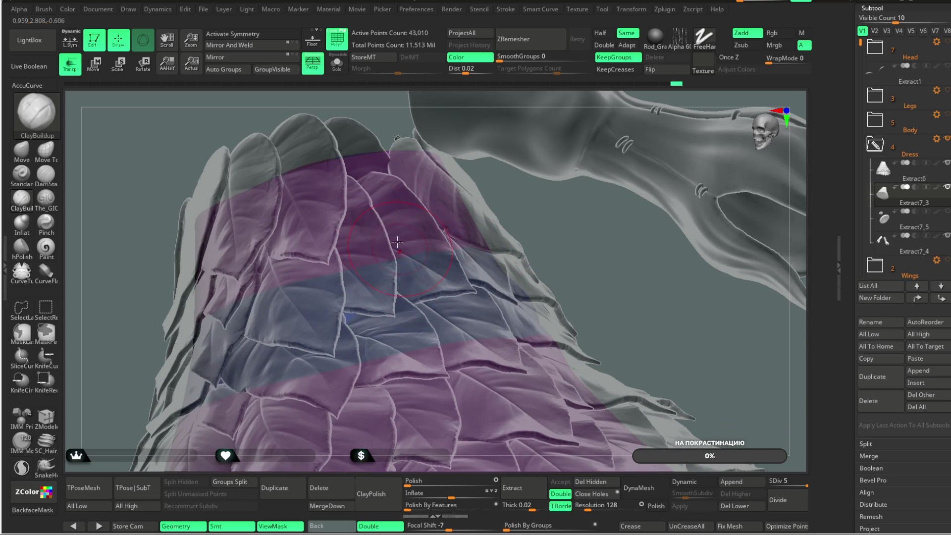
click(393, 218)
mouse_move(449, 258)
right_down()
mouse_move(557, 218)
mouse_move(384, 240)
right_up()
click(348, 186)
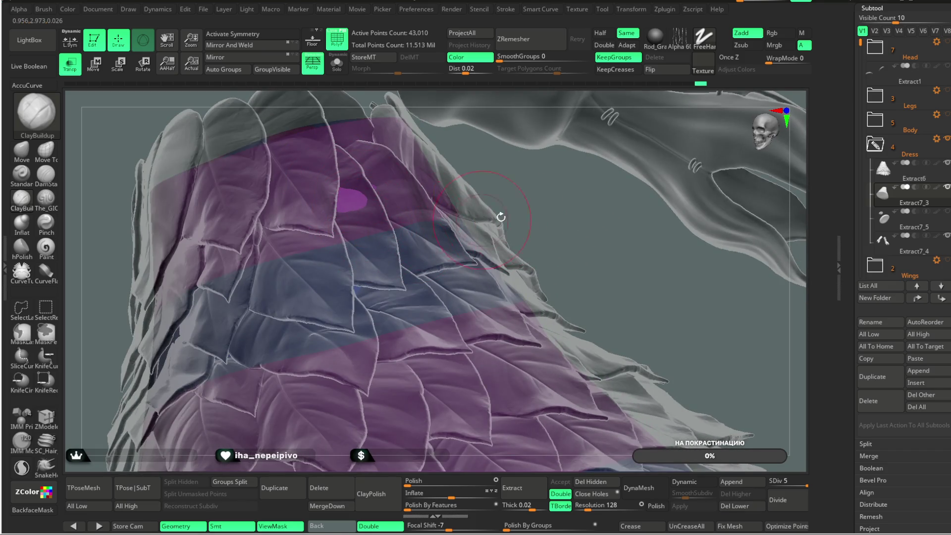
key(ctrl+z)
mouse_move(540, 228)
right_down()
mouse_move(653, 117)
mouse_move(630, 160)
right_up()
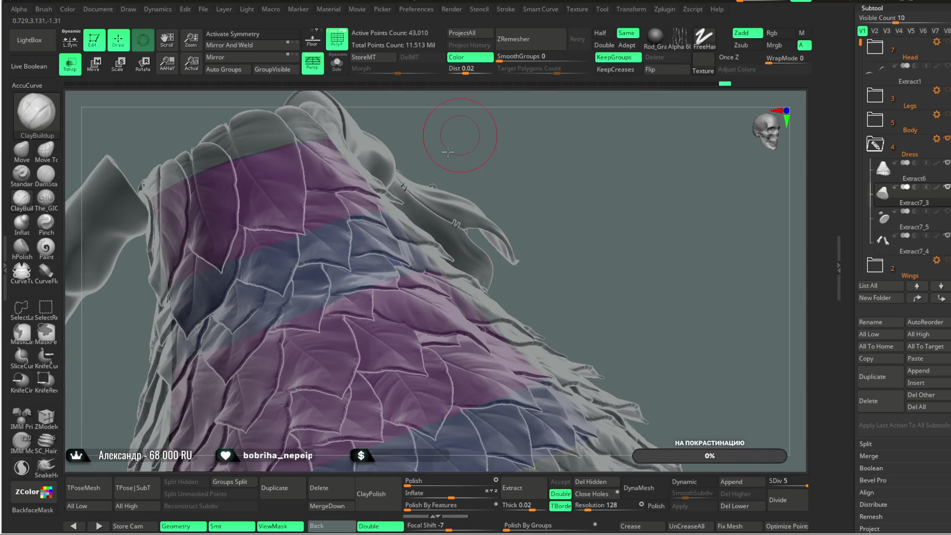
right_drag(451, 149, 368, 232)
mouse_move(445, 190)
right_down()
mouse_move(349, 208)
mouse_move(208, 315)
mouse_move(345, 203)
right_up()
right_drag(507, 173, 366, 219)
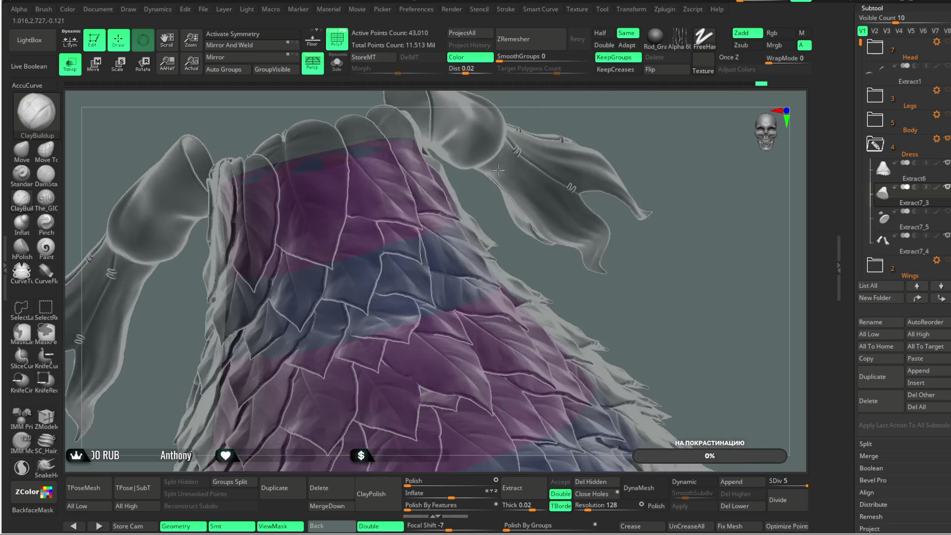
mouse_move(305, 246)
right_down()
mouse_move(462, 151)
mouse_move(292, 191)
right_up()
drag(336, 218, 325, 204)
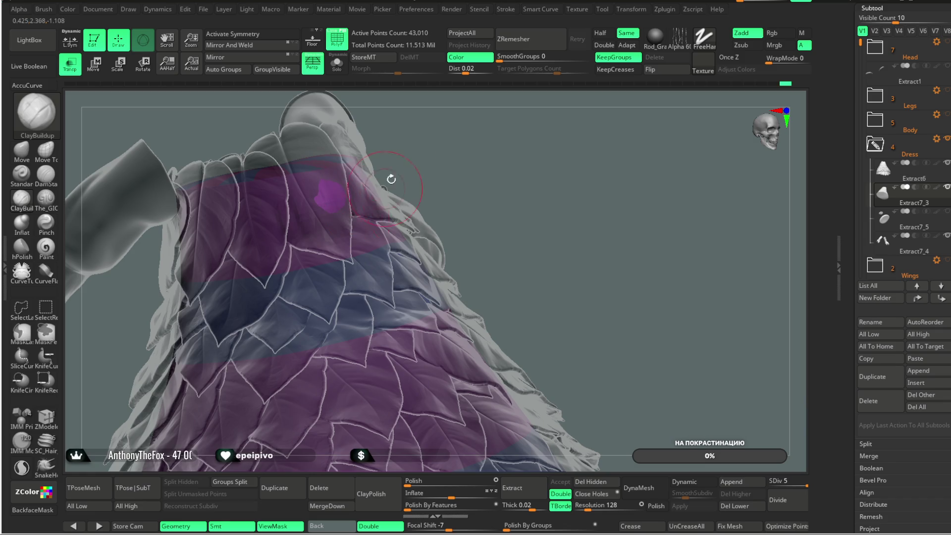
mouse_move(365, 223)
right_down()
mouse_move(319, 205)
mouse_move(283, 223)
right_up()
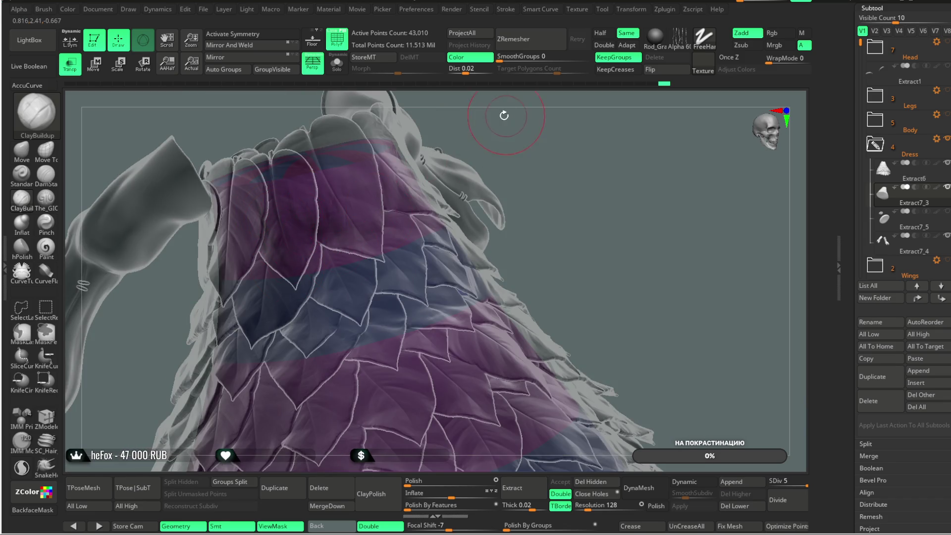
right_drag(505, 115, 300, 190)
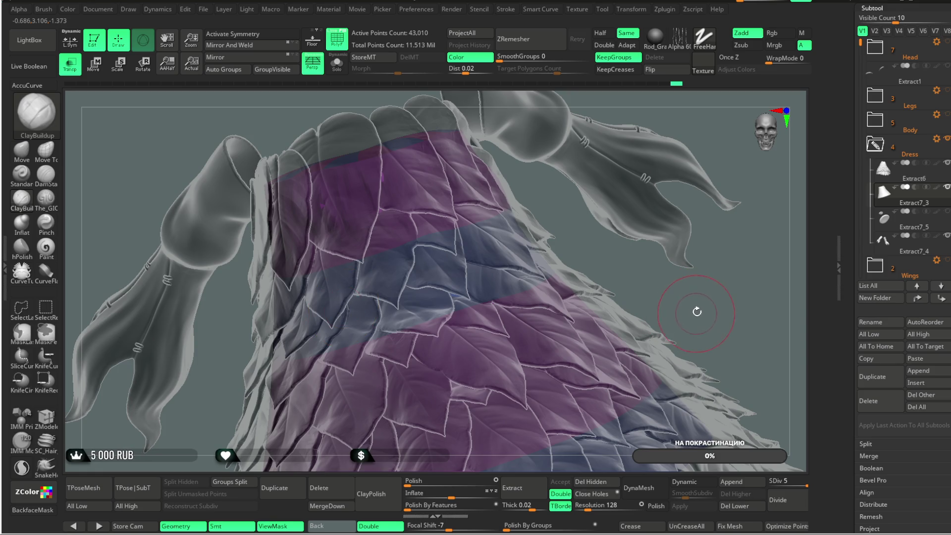
drag(696, 312, 407, 253)
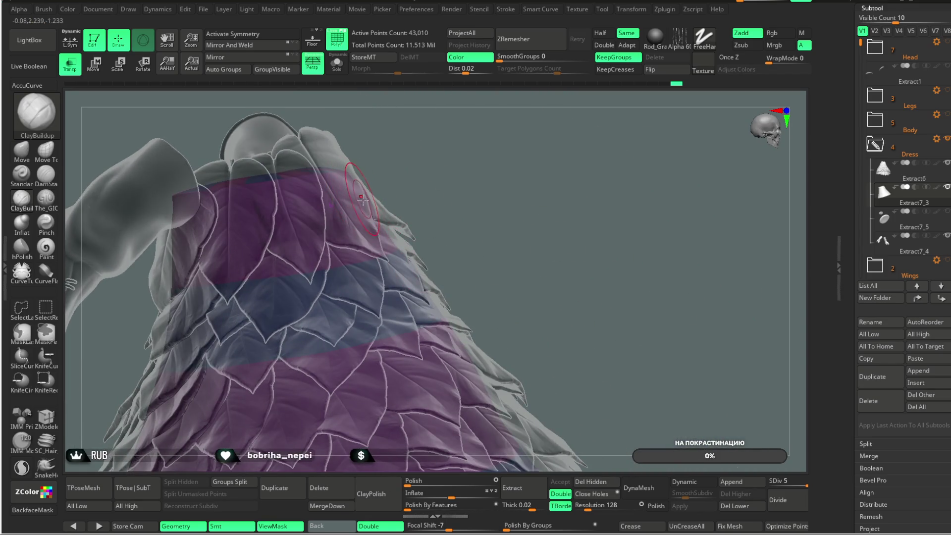
drag(465, 147, 349, 210)
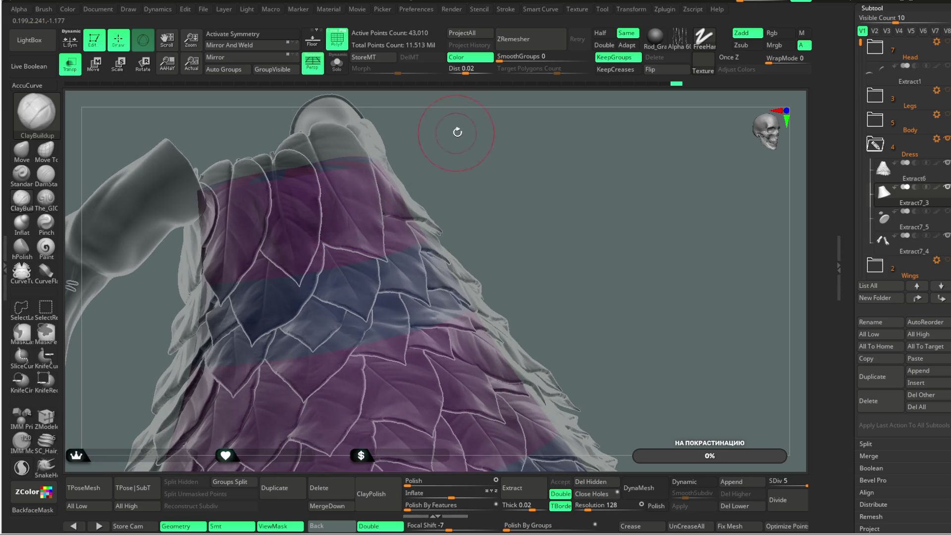
drag(452, 132, 301, 214)
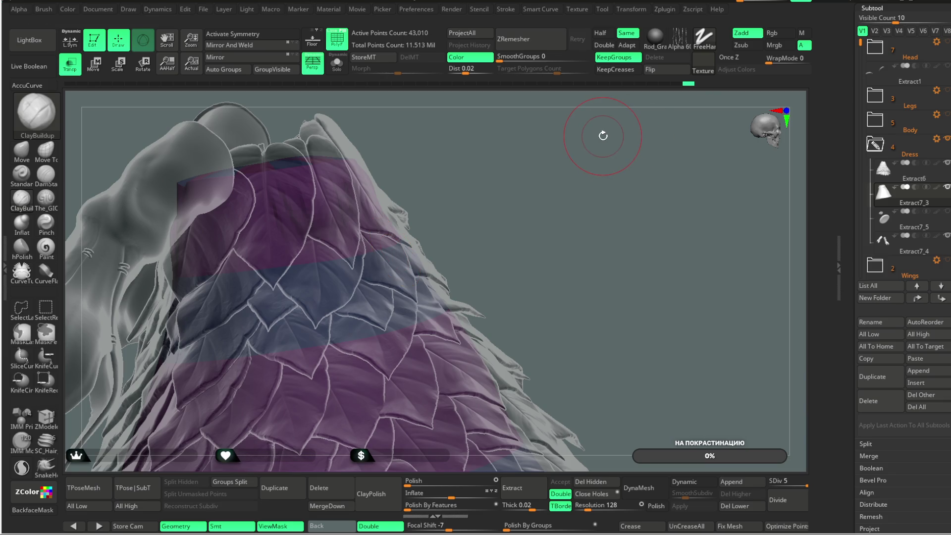
mouse_move(503, 298)
mouse_down()
mouse_move(520, 163)
mouse_move(313, 193)
mouse_move(318, 175)
mouse_up()
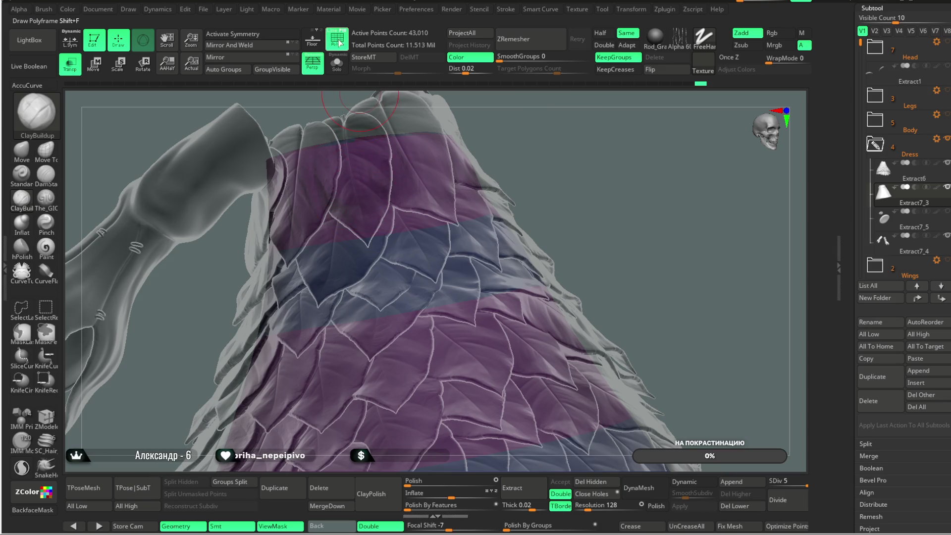
- Turn off Polyframe, soften the upper leaves with ClayBuildup, and hide the Extract7_5 arm piece
click(337, 41)
drag(567, 155, 520, 138)
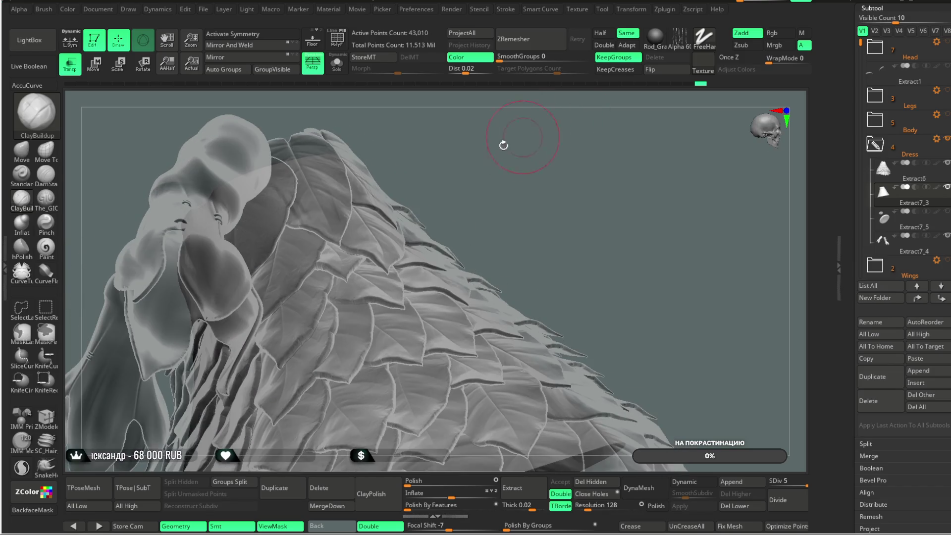
mouse_move(288, 198)
shift+mouse_down()
mouse_move(319, 193)
mouse_move(393, 134)
mouse_move(271, 239)
shift+mouse_up()
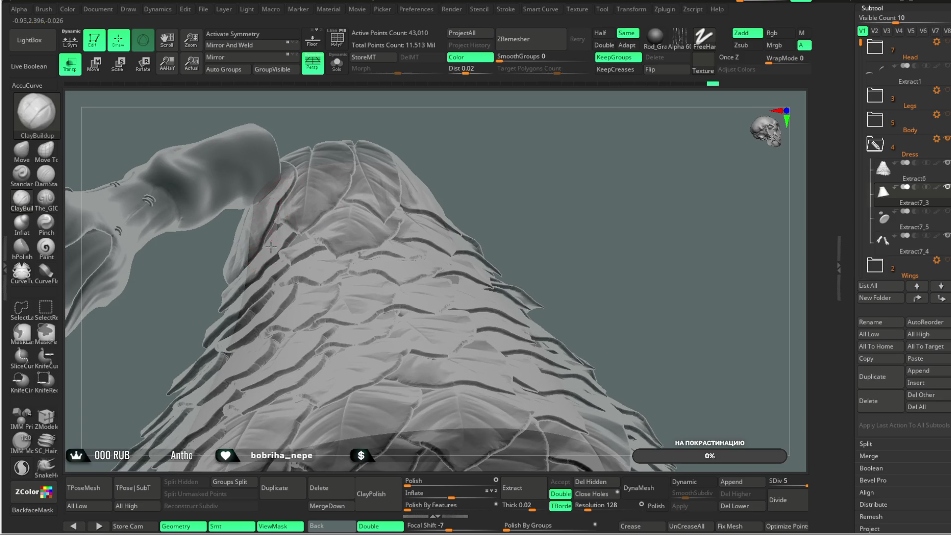
drag(447, 110, 270, 222)
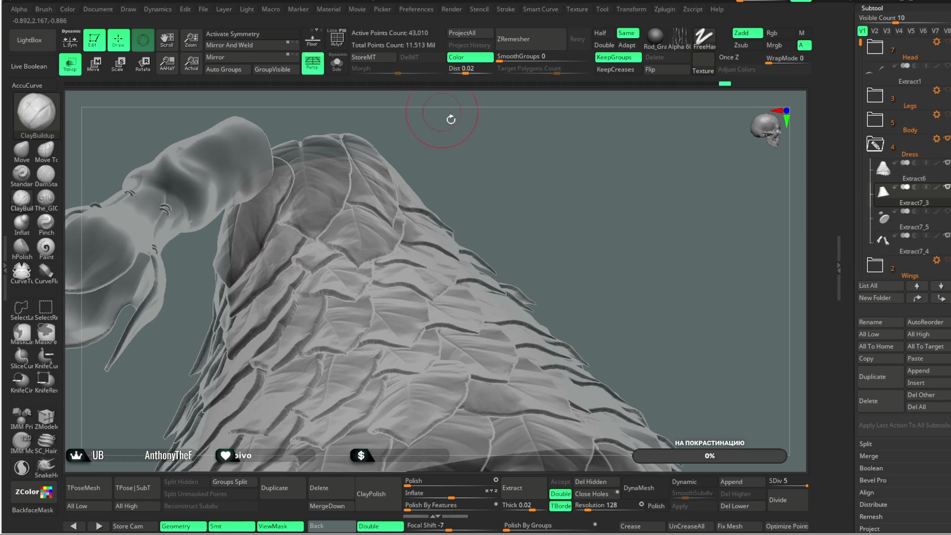
drag(446, 113, 295, 232)
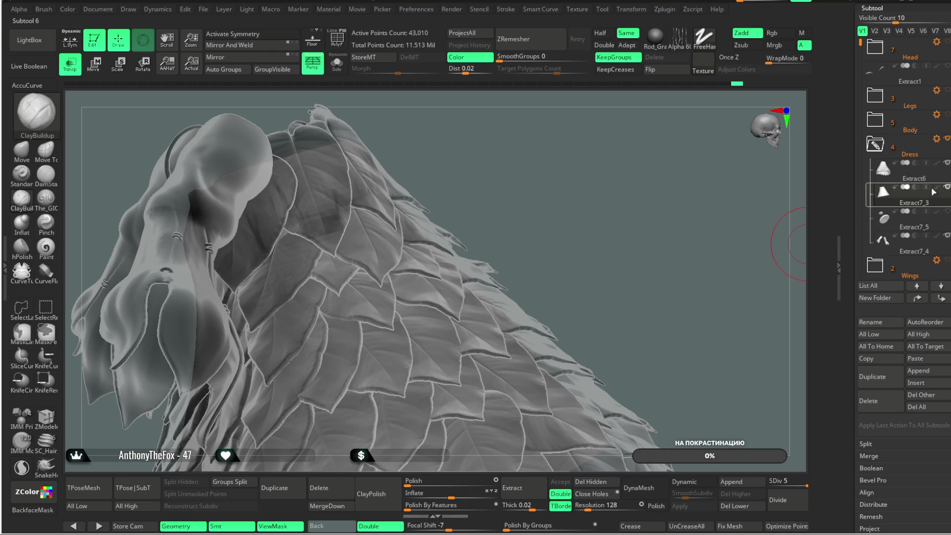
click(949, 237)
- Orbit the grey dress to inspect its front, sides and lower leaves
drag(531, 171, 312, 279)
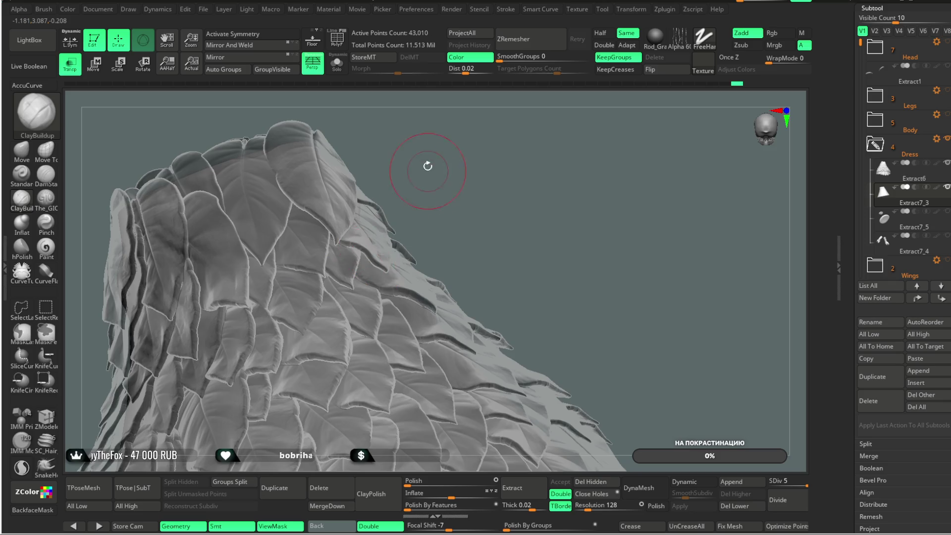
drag(424, 170, 355, 231)
mouse_move(386, 265)
mouse_down()
mouse_move(377, 234)
mouse_move(468, 156)
mouse_up()
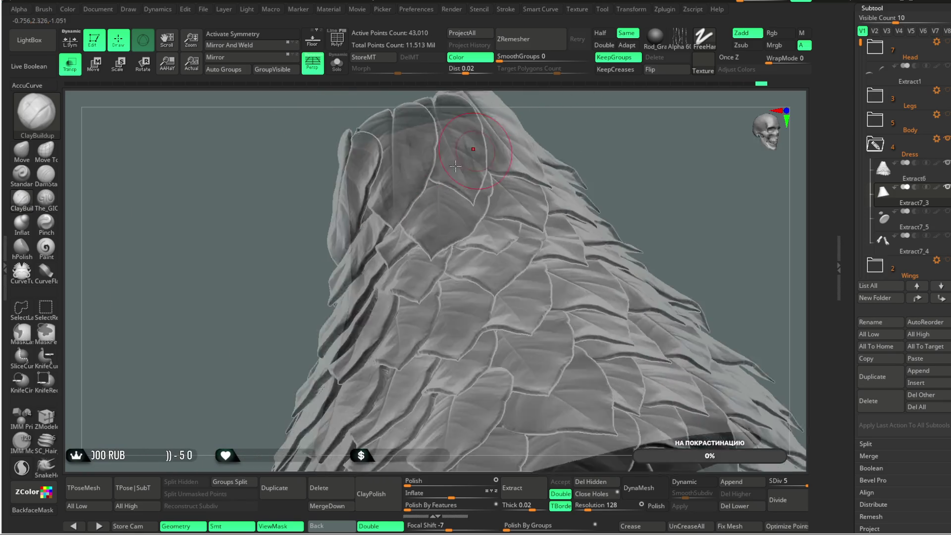
drag(628, 117, 487, 152)
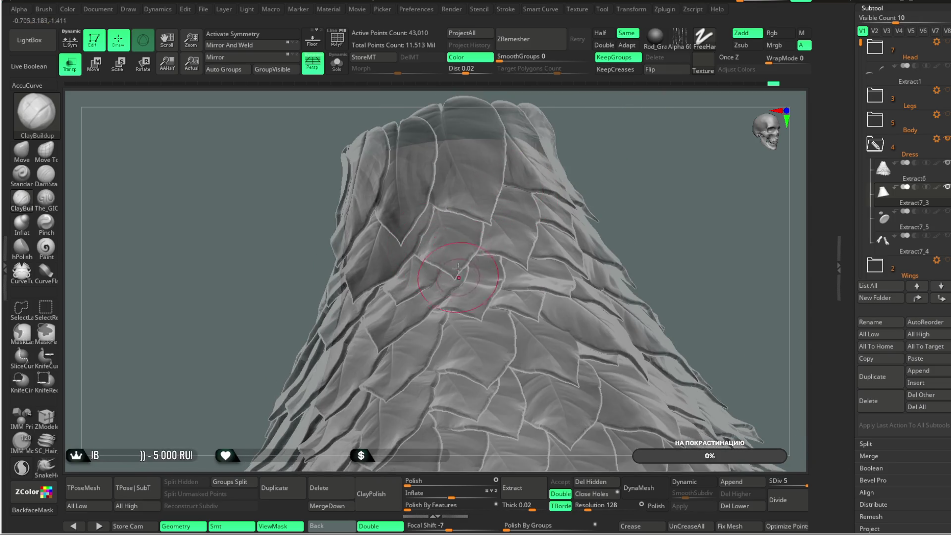
drag(592, 203, 513, 200)
mouse_move(688, 134)
mouse_down()
mouse_move(462, 218)
mouse_move(471, 232)
mouse_up()
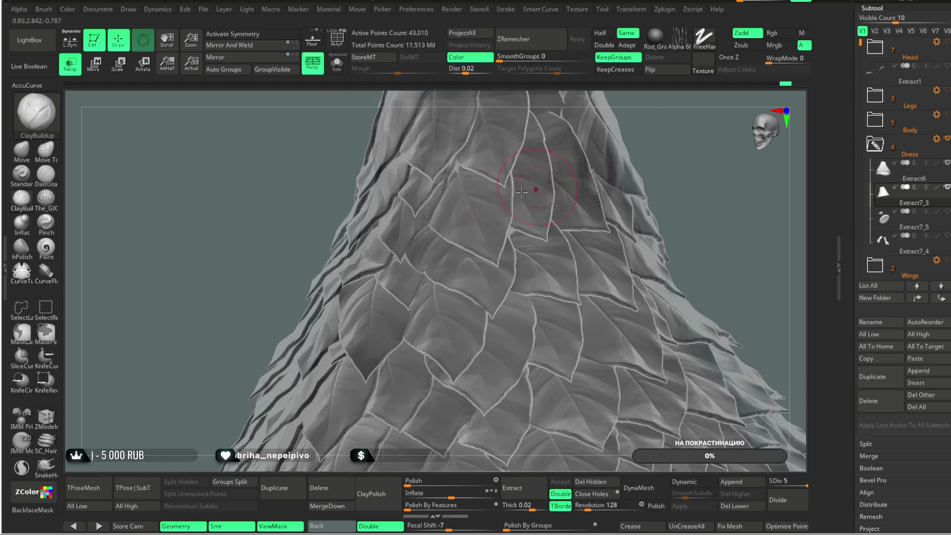
drag(638, 122, 470, 188)
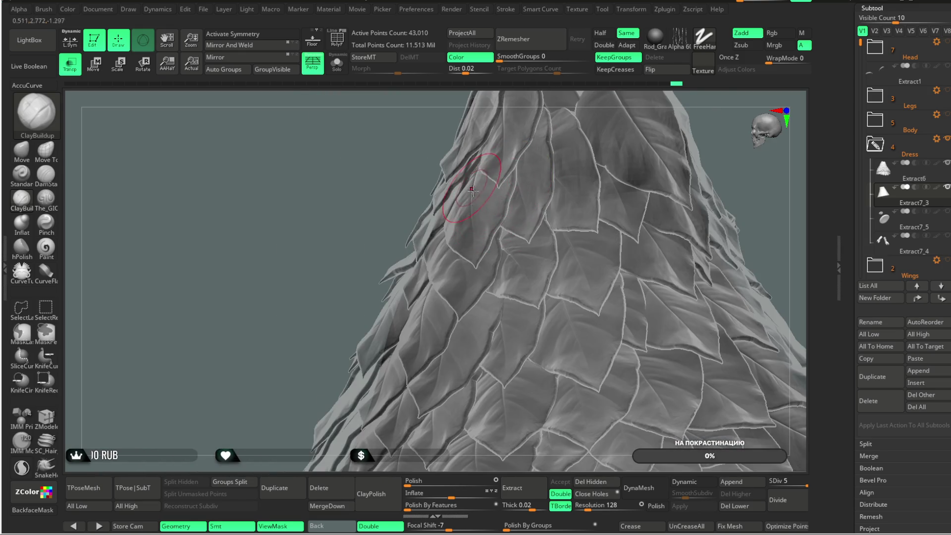
drag(322, 299, 371, 286)
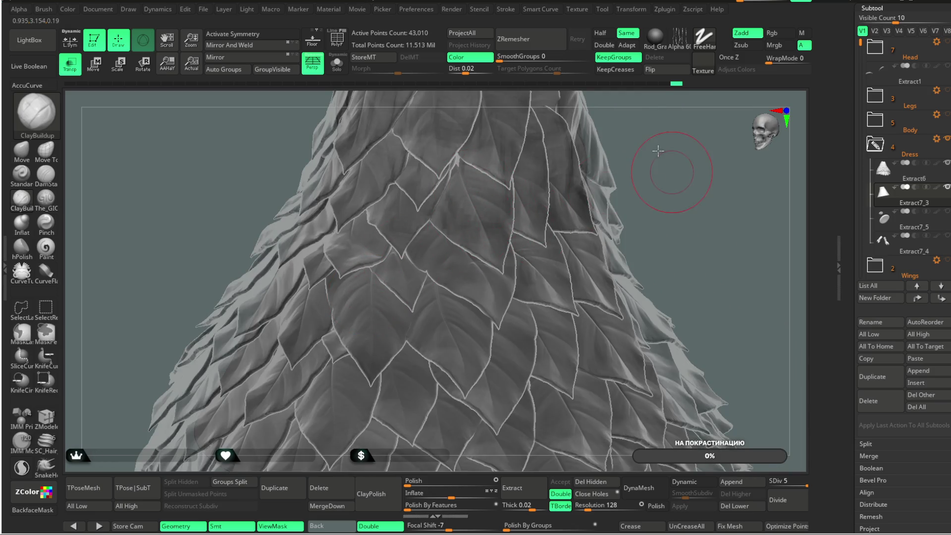
drag(664, 160, 438, 247)
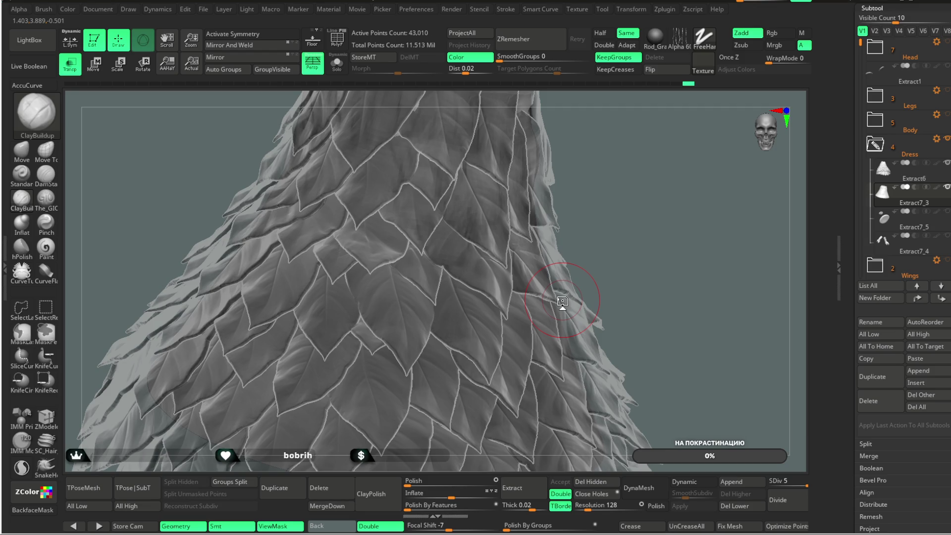
mouse_move(605, 187)
mouse_down()
mouse_move(487, 234)
mouse_move(505, 274)
mouse_up()
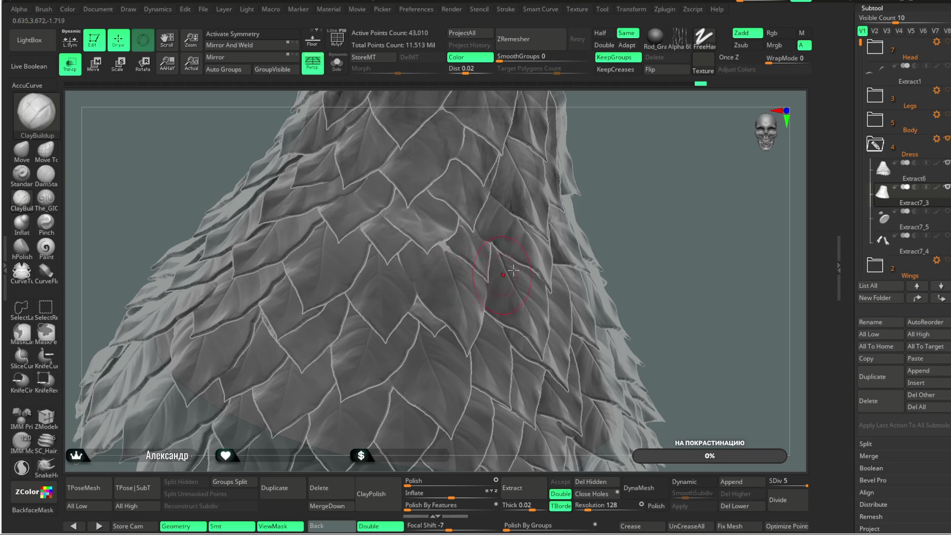
mouse_move(446, 257)
mouse_down()
mouse_move(633, 142)
mouse_move(646, 201)
mouse_move(474, 217)
mouse_up()
mouse_move(579, 156)
mouse_down()
mouse_move(566, 172)
mouse_move(555, 254)
mouse_up()
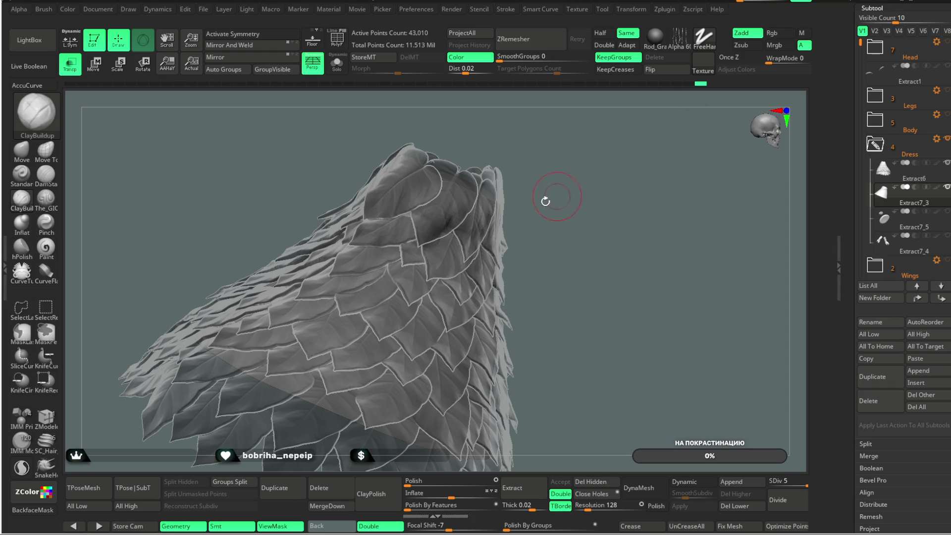
mouse_move(614, 241)
mouse_down()
mouse_move(582, 199)
mouse_move(666, 243)
mouse_move(610, 232)
mouse_move(401, 260)
mouse_up()
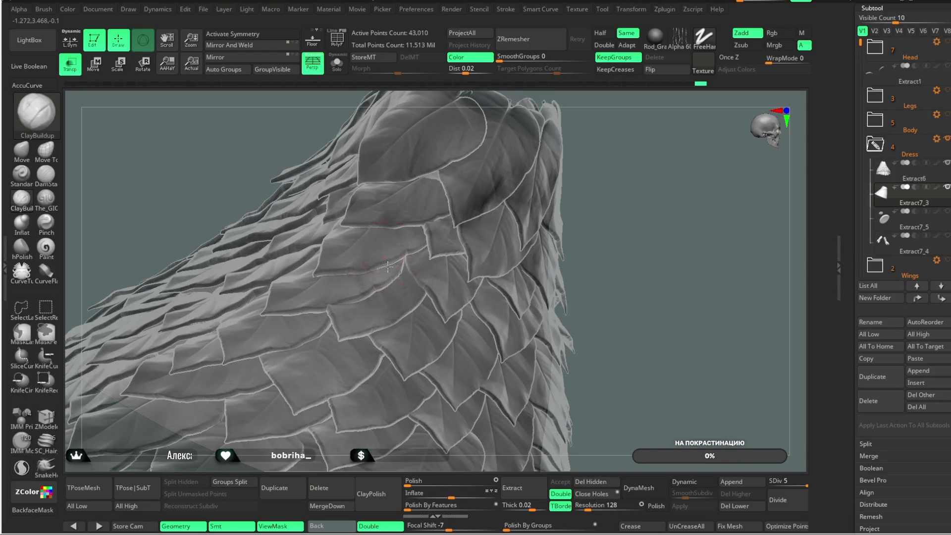
drag(612, 159, 387, 249)
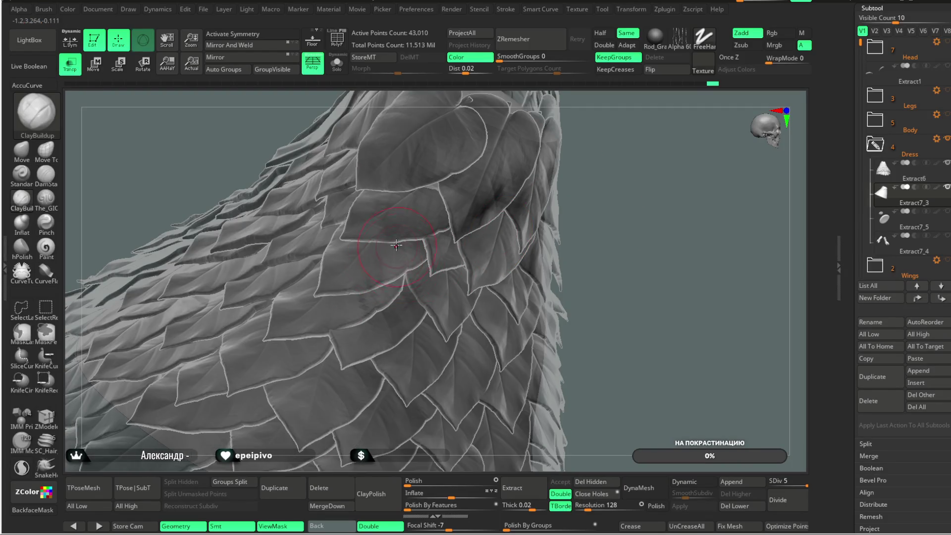
drag(611, 166, 390, 251)
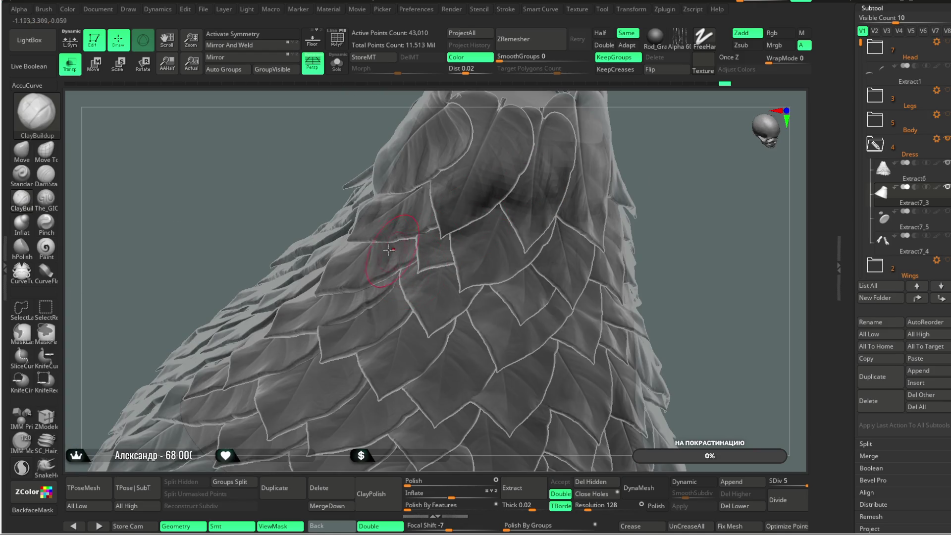
mouse_move(673, 204)
mouse_down()
mouse_move(676, 244)
mouse_move(677, 202)
mouse_up()
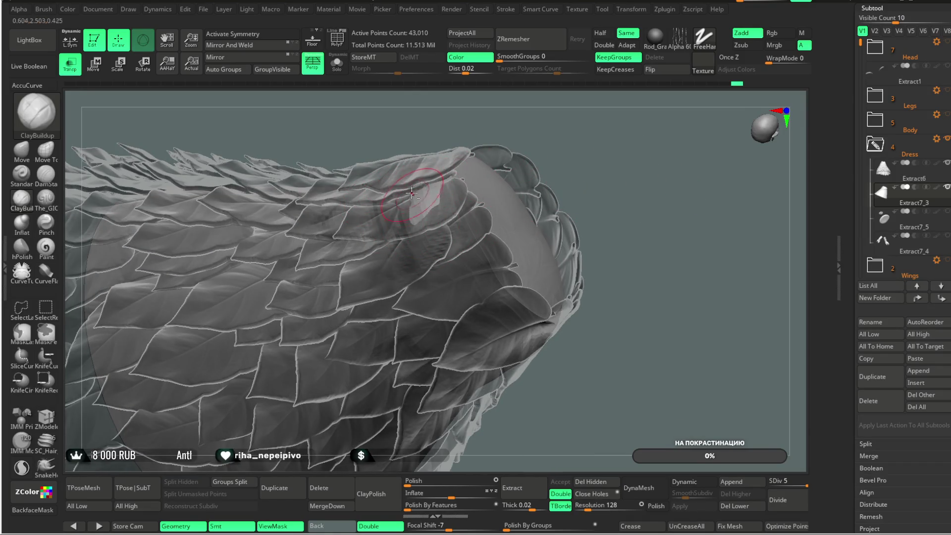
mouse_move(573, 148)
mouse_down()
mouse_move(514, 116)
mouse_move(543, 132)
mouse_up()
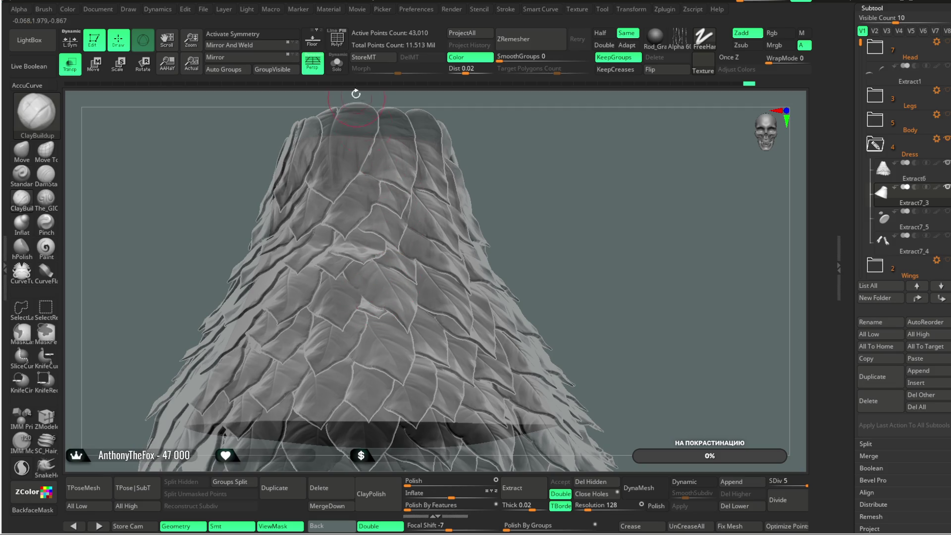
- Turn off Transp and orbit the opaque dress to check its top and open underside
click(69, 65)
mouse_move(556, 166)
mouse_down()
mouse_move(546, 142)
mouse_move(531, 149)
mouse_move(363, 255)
mouse_up()
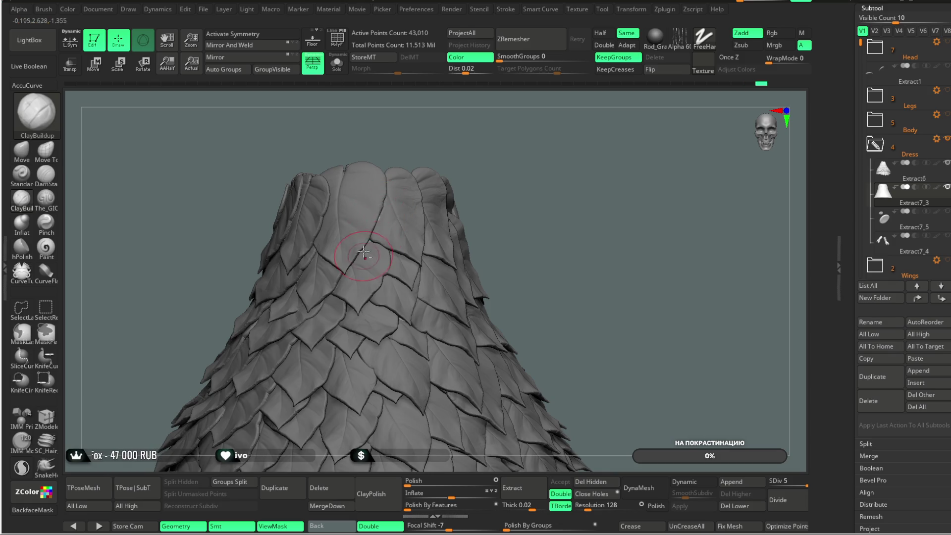
drag(473, 192, 392, 190)
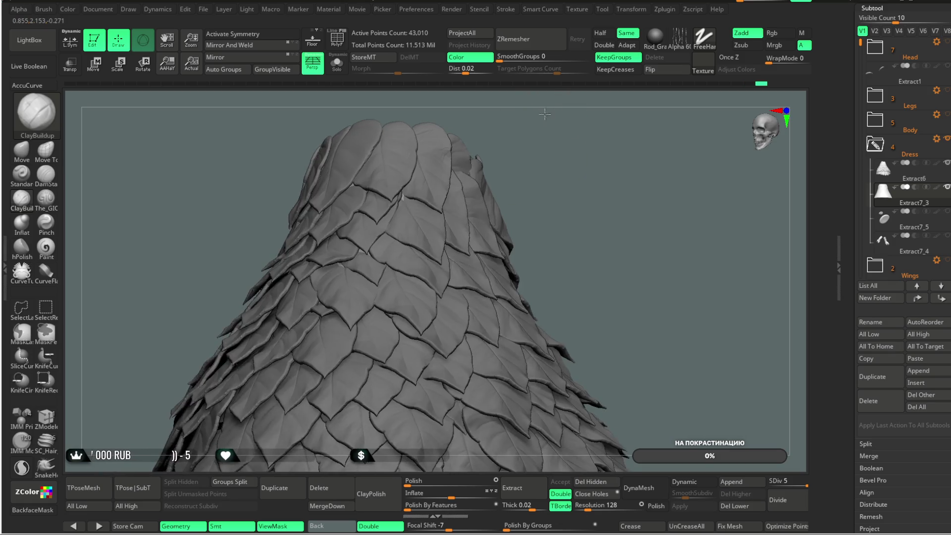
mouse_move(540, 189)
mouse_down()
mouse_move(592, 114)
mouse_move(563, 166)
mouse_move(570, 149)
mouse_move(625, 120)
mouse_move(479, 201)
mouse_up()
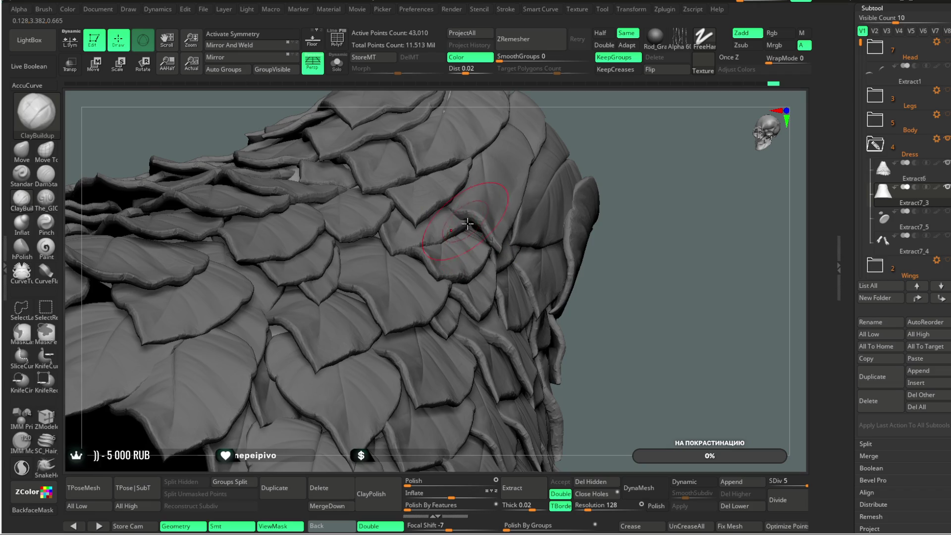
mouse_move(479, 235)
mouse_down()
mouse_move(506, 252)
mouse_move(622, 159)
mouse_move(526, 263)
mouse_up()
mouse_move(639, 198)
mouse_down()
mouse_move(632, 170)
mouse_move(672, 179)
mouse_move(496, 231)
mouse_up()
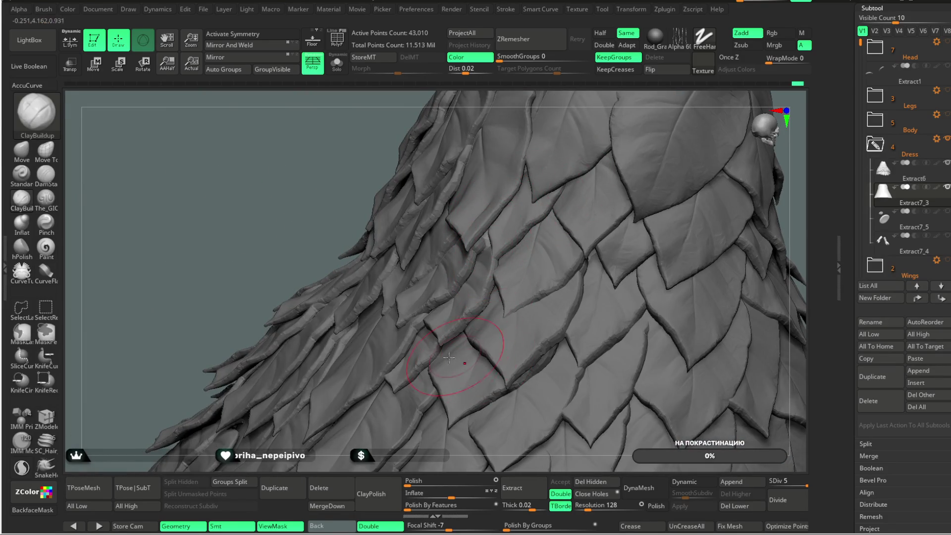
mouse_move(405, 458)
mouse_down()
mouse_move(432, 459)
mouse_move(664, 198)
mouse_move(628, 120)
mouse_move(670, 200)
mouse_up()
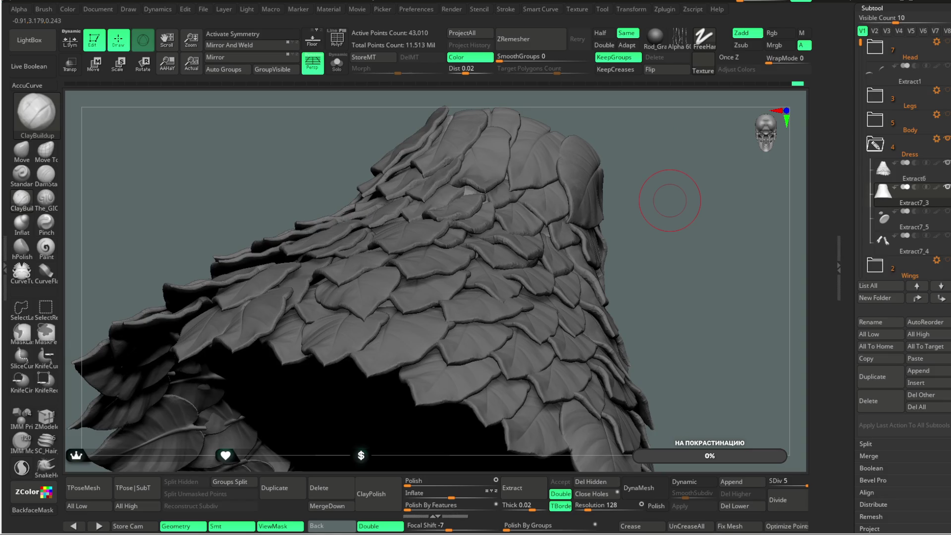
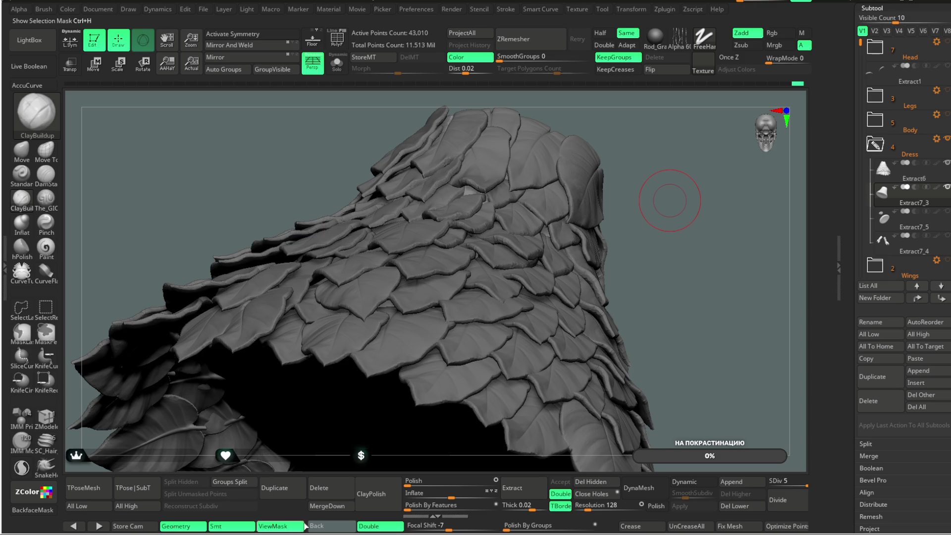
- Turn Transp on and orbit the leaf-covered dress to check how overlapping leaves intersect
drag(679, 239, 682, 221)
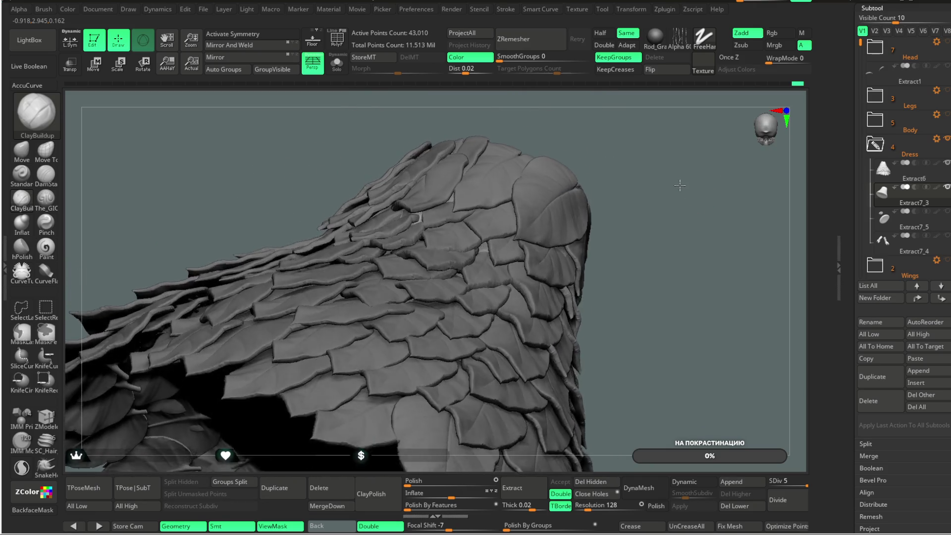
drag(682, 221, 414, 212)
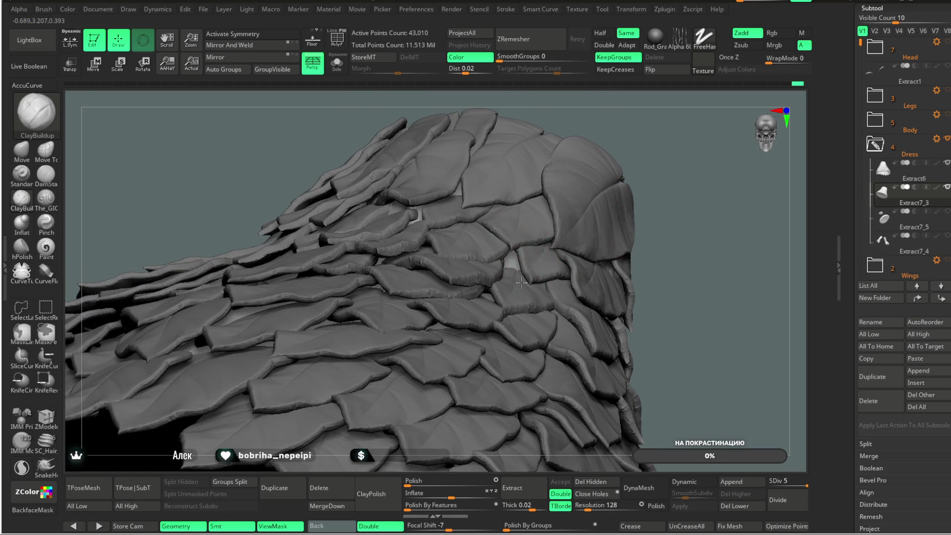
drag(662, 138, 505, 251)
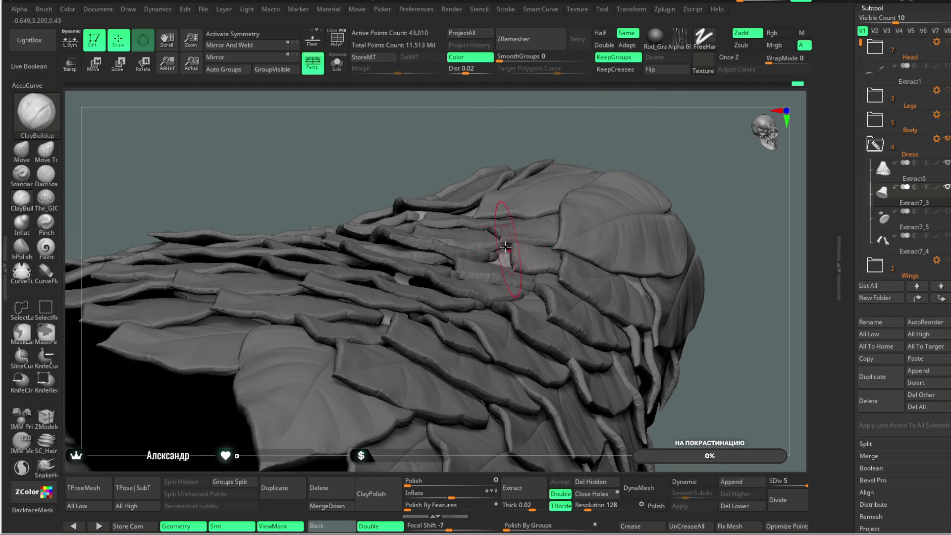
drag(634, 131, 495, 263)
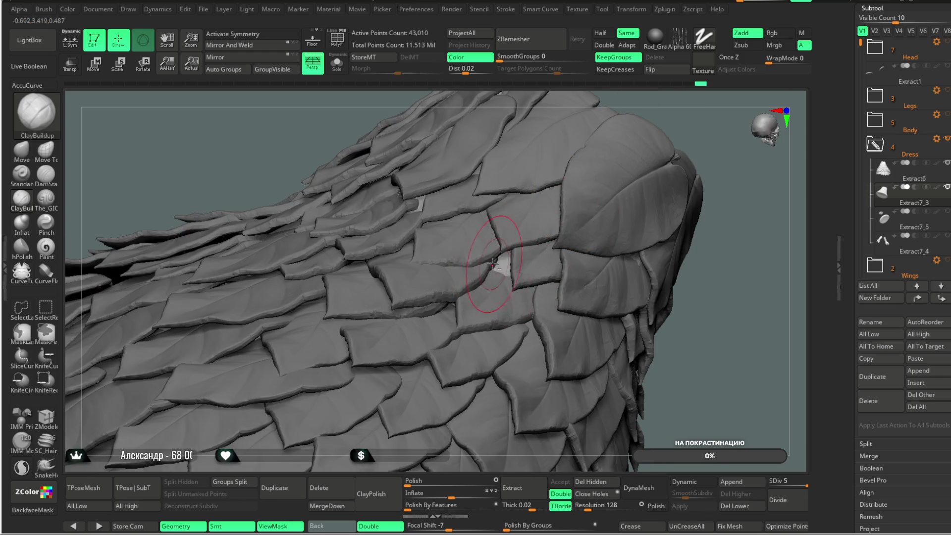
click(70, 66)
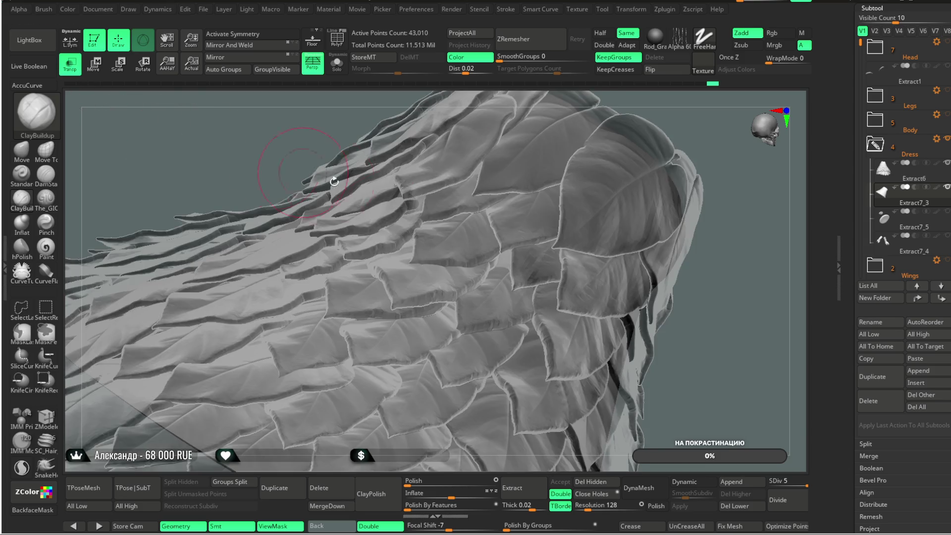
mouse_move(525, 262)
right_down()
mouse_move(498, 255)
mouse_move(509, 252)
right_up()
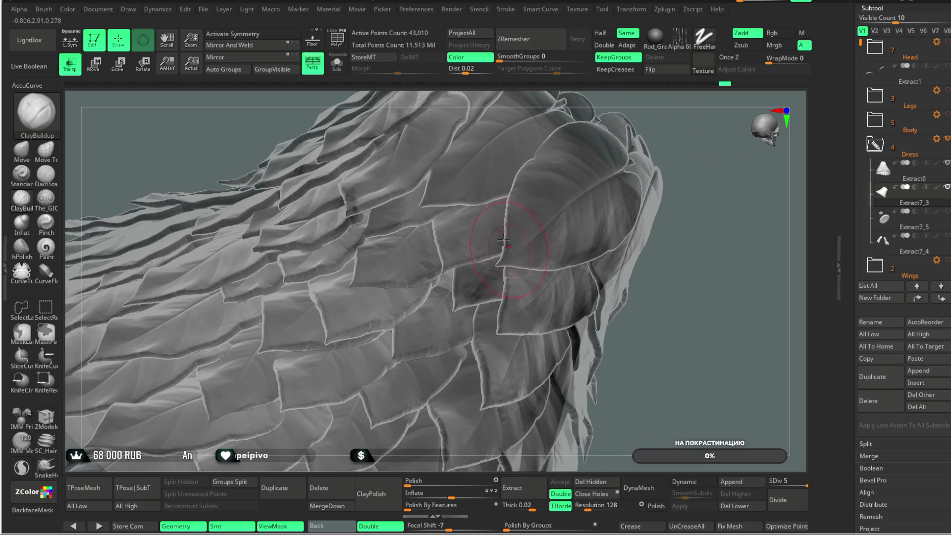
drag(689, 120, 491, 221)
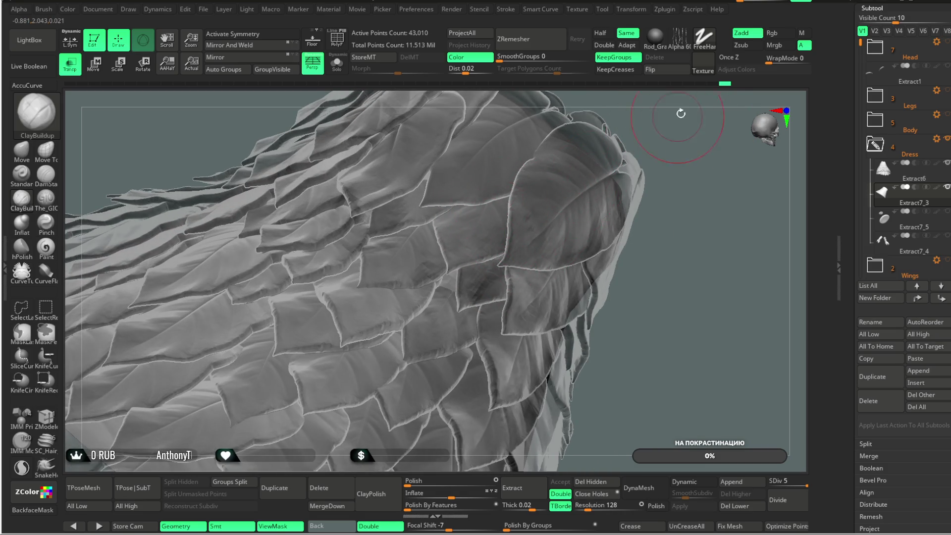
drag(678, 116, 494, 202)
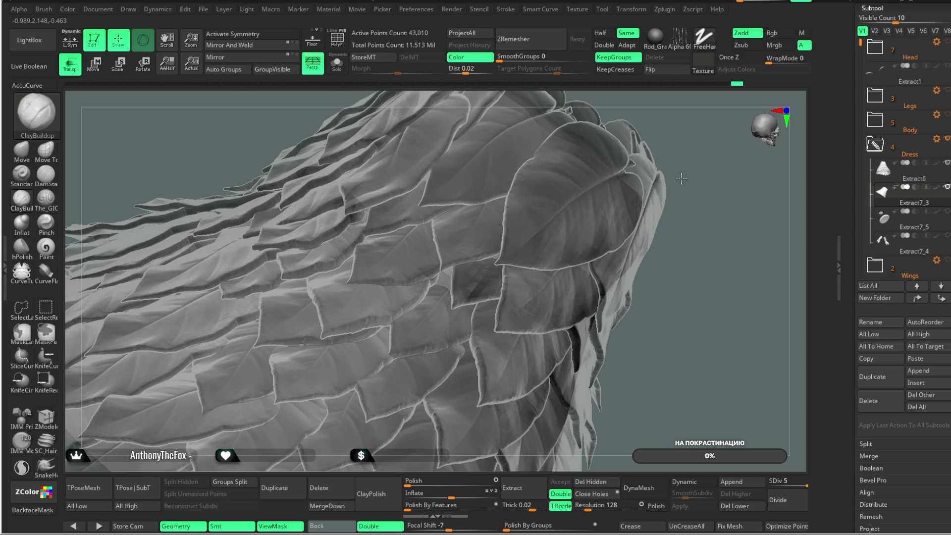
right_drag(520, 213, 400, 167)
- Compare the dress opaque from new angles, then leave Transp on for inspecting leaf overlaps
click(70, 65)
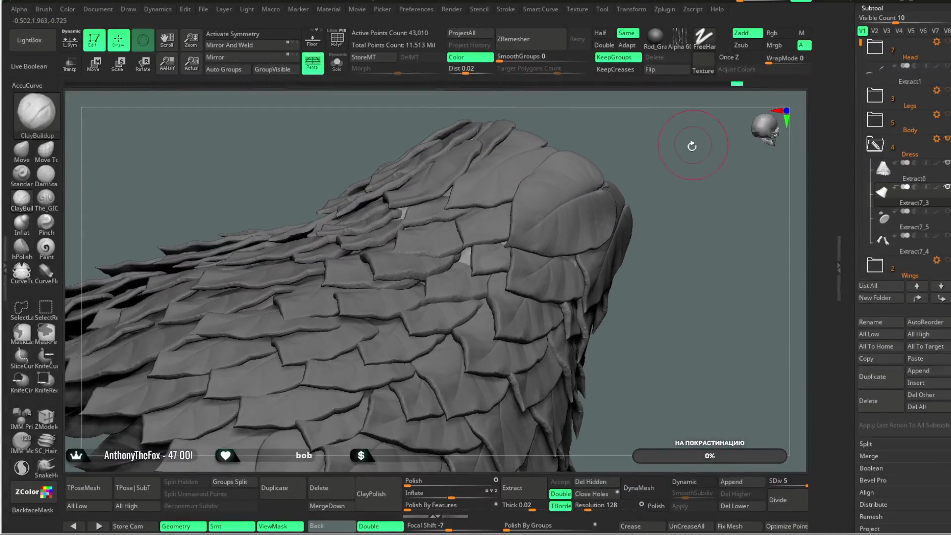
drag(712, 138, 515, 252)
mouse_move(679, 254)
mouse_down()
mouse_move(664, 229)
mouse_move(369, 219)
mouse_up()
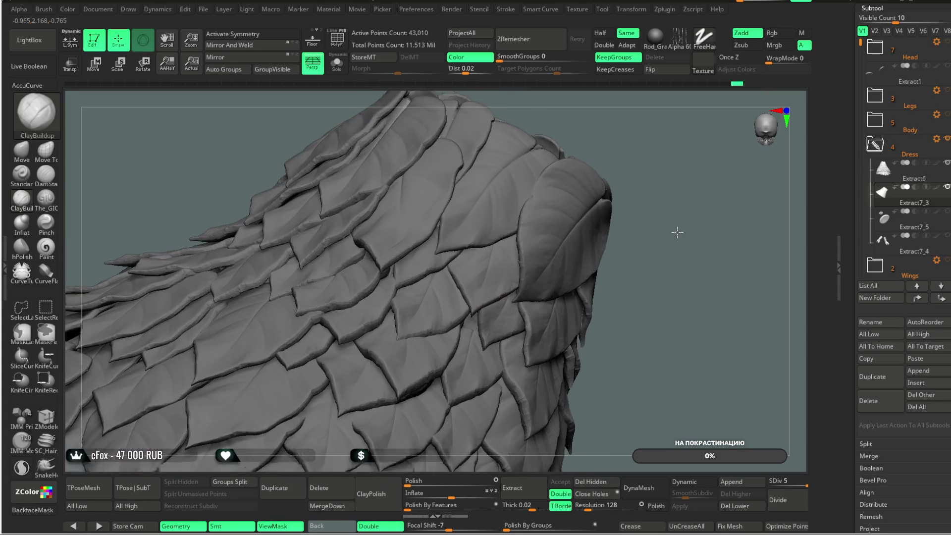
click(72, 69)
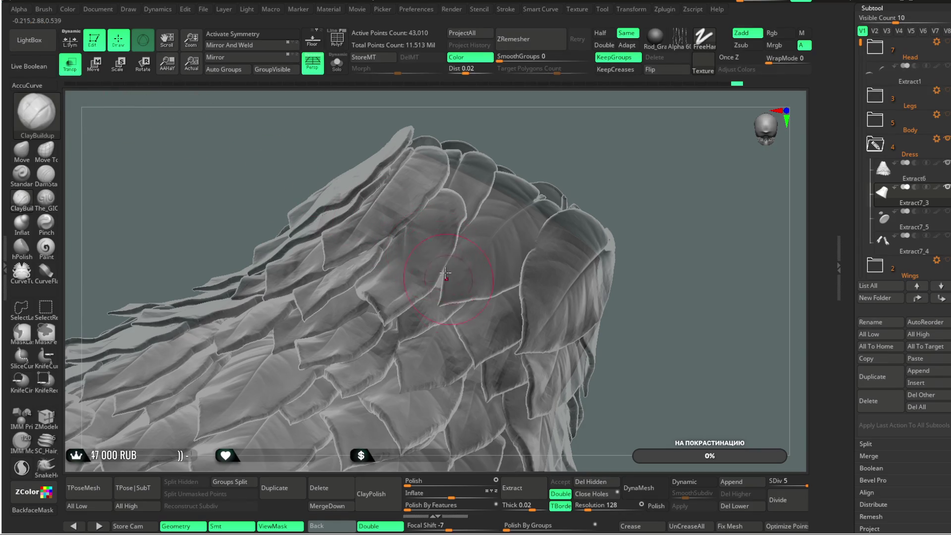
mouse_move(483, 255)
mouse_down()
mouse_move(588, 166)
mouse_move(594, 138)
mouse_move(565, 192)
mouse_up()
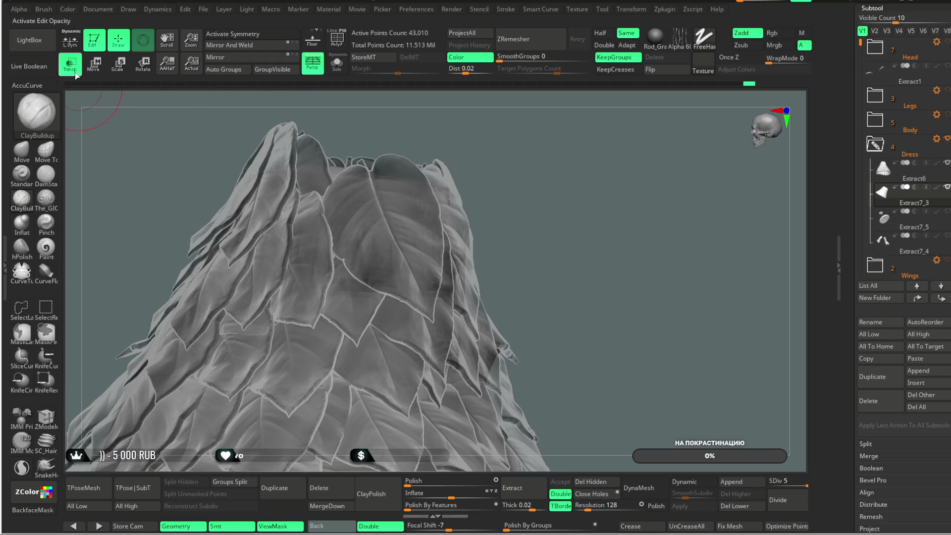
- Turn Transp off and orbit the opaque dress, viewing the top of the leaf cone
click(71, 69)
mouse_move(542, 149)
mouse_down()
mouse_move(576, 166)
mouse_move(392, 295)
mouse_up()
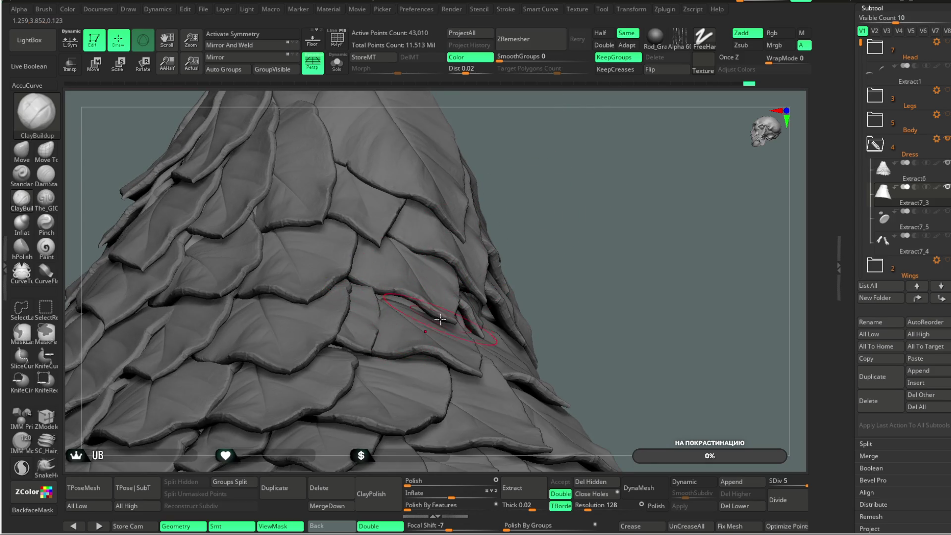
right_drag(436, 319, 506, 183)
mouse_move(402, 306)
right_down()
mouse_move(342, 275)
mouse_move(566, 206)
mouse_move(373, 294)
mouse_move(543, 180)
mouse_move(514, 185)
mouse_move(564, 182)
mouse_move(400, 245)
right_up()
right_drag(624, 147, 602, 190)
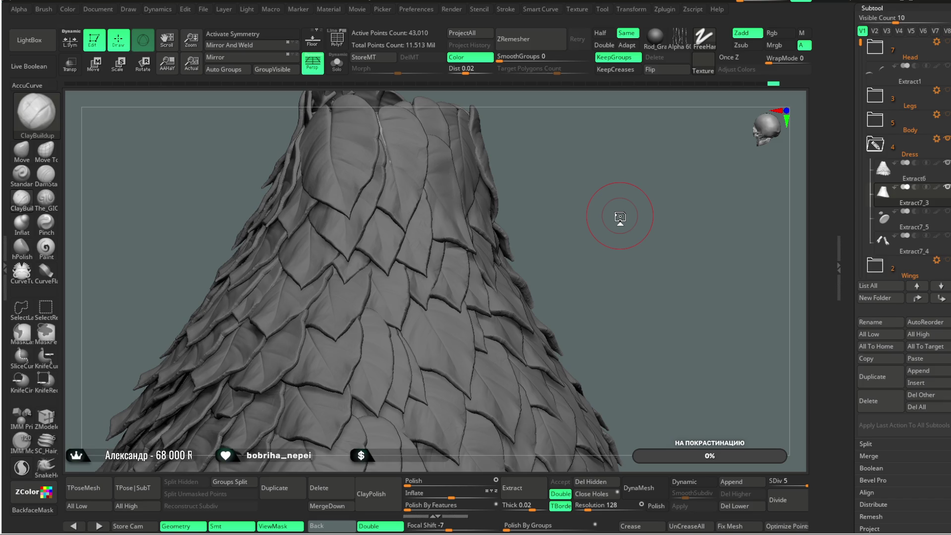
- Inspect the dress leaves from below, above and the side, zooming in on them
mouse_move(635, 176)
mouse_down()
mouse_move(578, 161)
mouse_move(602, 202)
mouse_move(705, 146)
mouse_move(658, 141)
mouse_move(636, 181)
mouse_move(613, 182)
mouse_move(612, 223)
mouse_move(606, 191)
mouse_move(600, 207)
mouse_up()
mouse_move(541, 210)
mouse_down()
mouse_move(530, 212)
mouse_move(543, 131)
mouse_move(580, 160)
mouse_move(666, 149)
mouse_move(579, 178)
mouse_move(605, 208)
mouse_move(560, 193)
mouse_up()
mouse_move(508, 217)
mouse_down()
mouse_move(573, 153)
mouse_move(426, 233)
mouse_up()
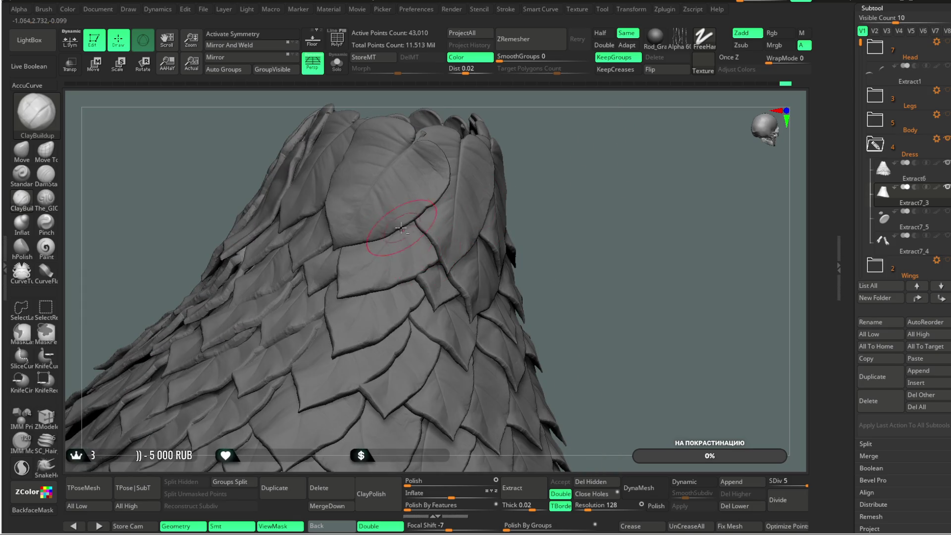
mouse_move(604, 147)
mouse_down()
mouse_move(619, 137)
mouse_move(584, 147)
mouse_move(550, 205)
mouse_move(558, 187)
mouse_move(584, 229)
mouse_move(470, 263)
mouse_up()
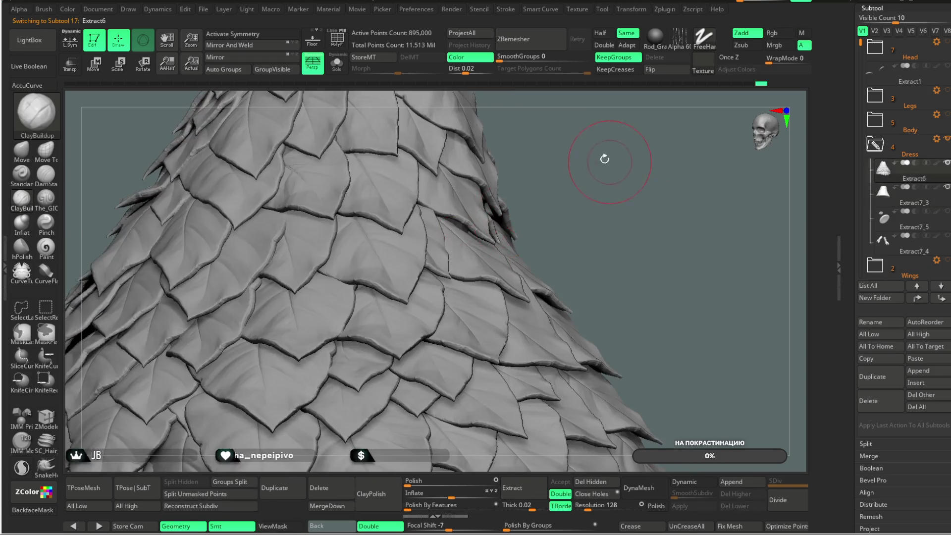
mouse_move(604, 157)
mouse_down()
mouse_move(580, 168)
mouse_move(78, 199)
mouse_up()
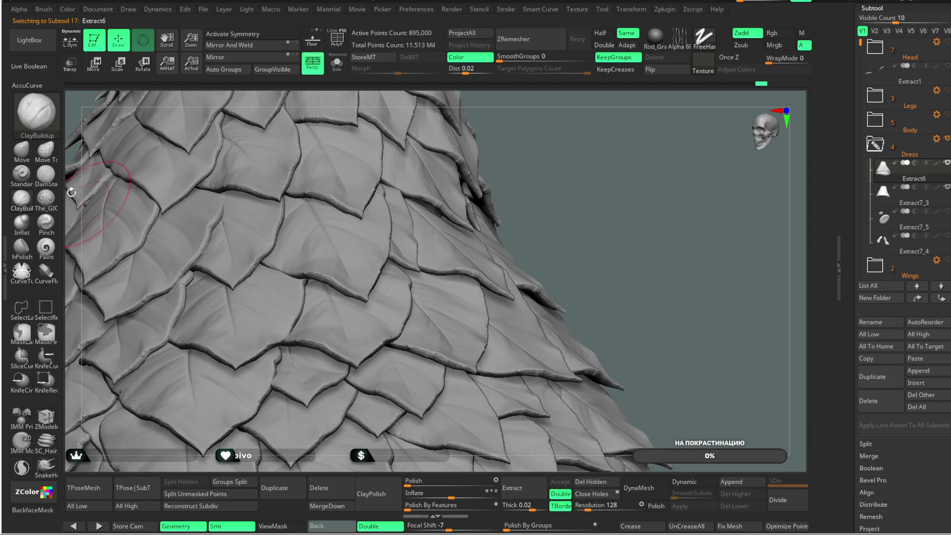
- Make the Extract6 leaf layer the active subtool and orbit it to review the leaves
alt+click(85, 174)
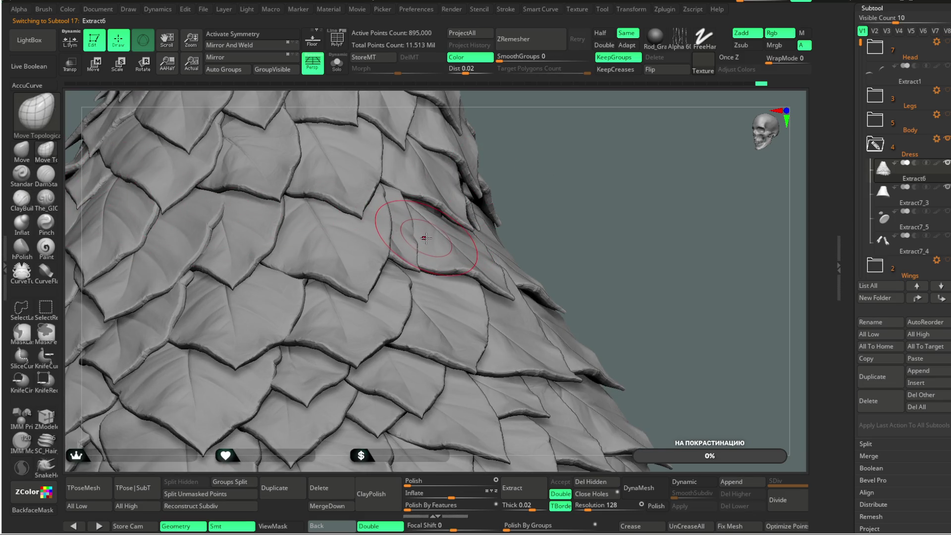
key(space)
drag(533, 176, 412, 225)
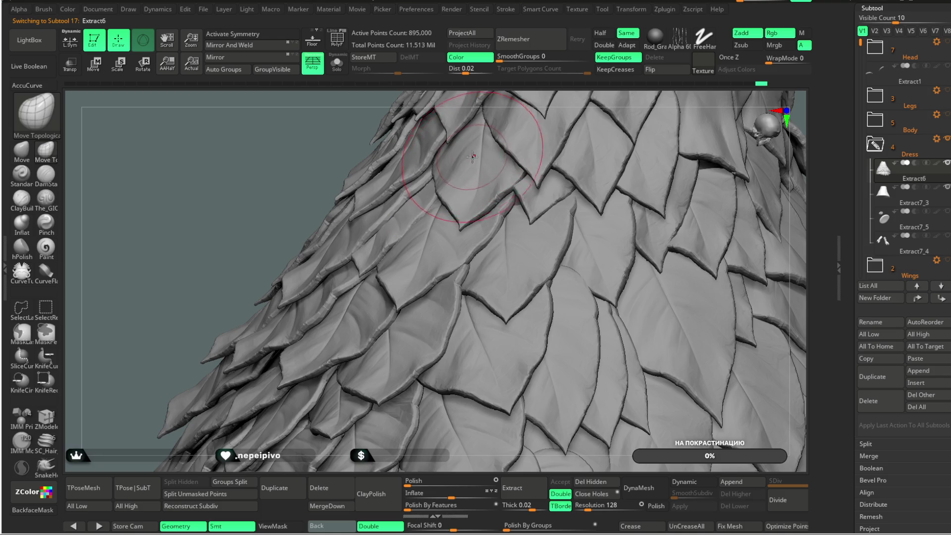
drag(501, 97, 418, 210)
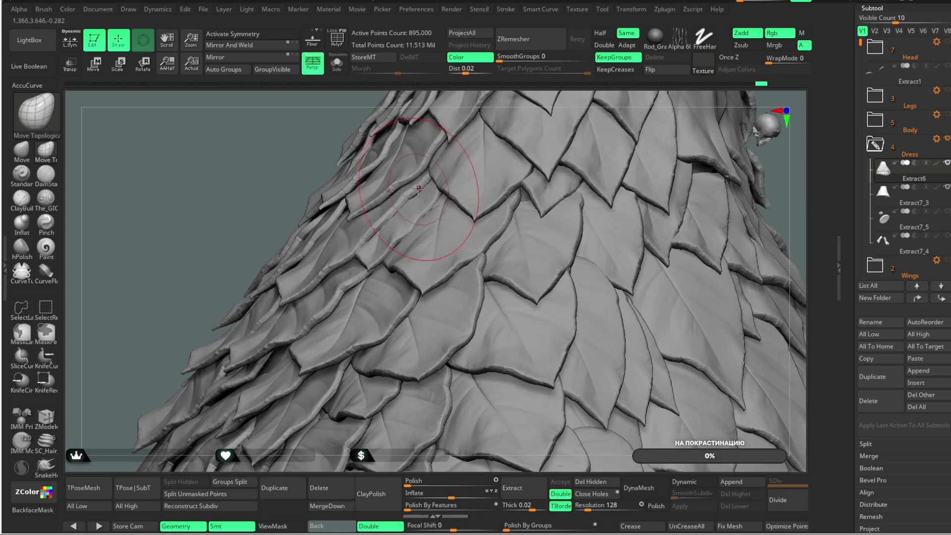
mouse_move(510, 97)
mouse_down()
mouse_move(506, 90)
mouse_move(435, 171)
mouse_up()
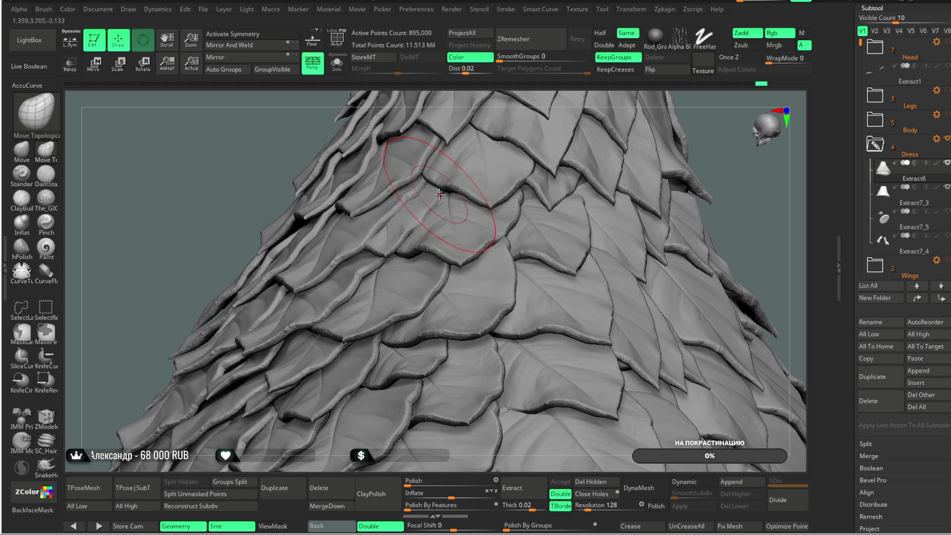
mouse_move(501, 94)
mouse_down()
mouse_move(490, 149)
mouse_move(497, 126)
mouse_up()
drag(521, 92, 453, 142)
mouse_move(529, 95)
mouse_down()
mouse_move(484, 134)
mouse_move(584, 117)
mouse_move(472, 173)
mouse_up()
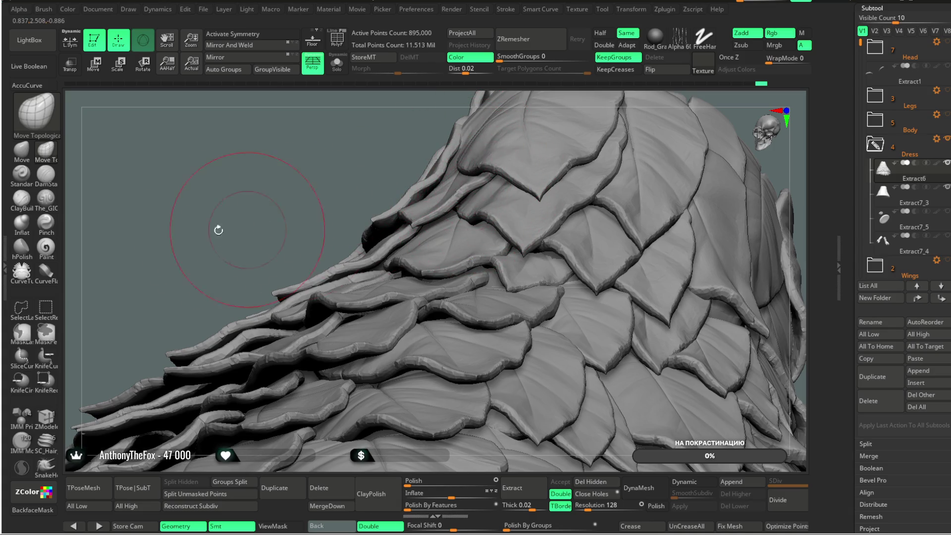
- Enable BackfaceMask and roll the Undo History slider back to step 361
click(33, 510)
mouse_move(356, 190)
alt+mouse_down()
mouse_move(479, 181)
mouse_move(424, 179)
alt+mouse_up()
drag(620, 97, 599, 99)
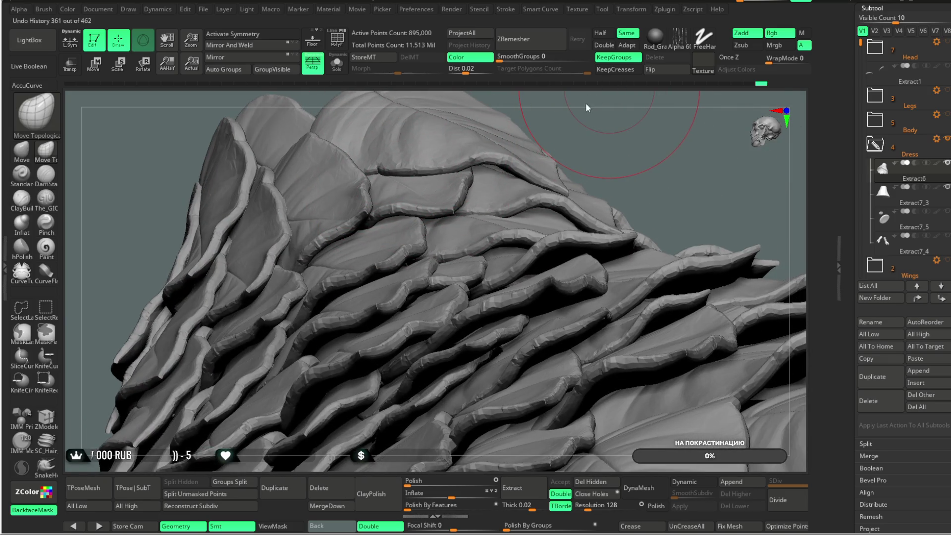
- Step the Undo History to 374 then to the latest state, and turn BackfaceMask off
click(629, 84)
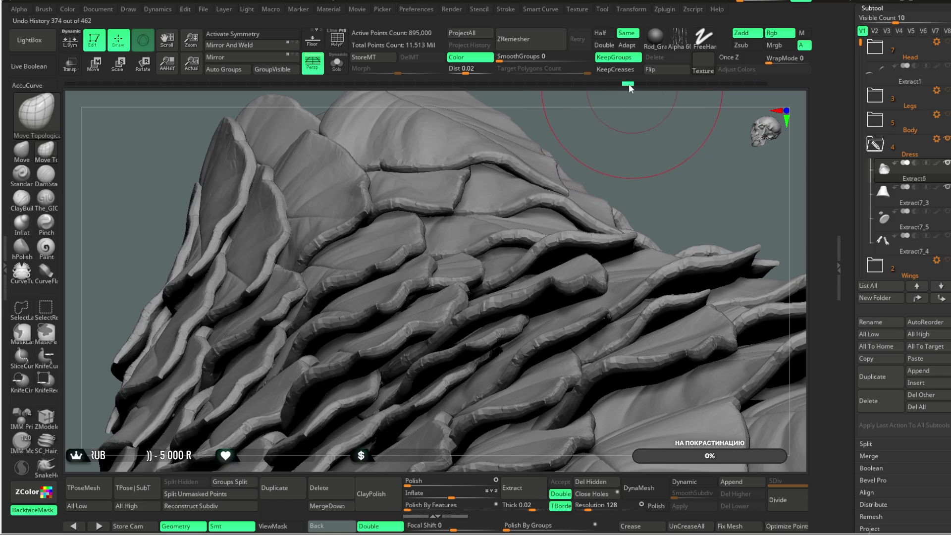
click(763, 84)
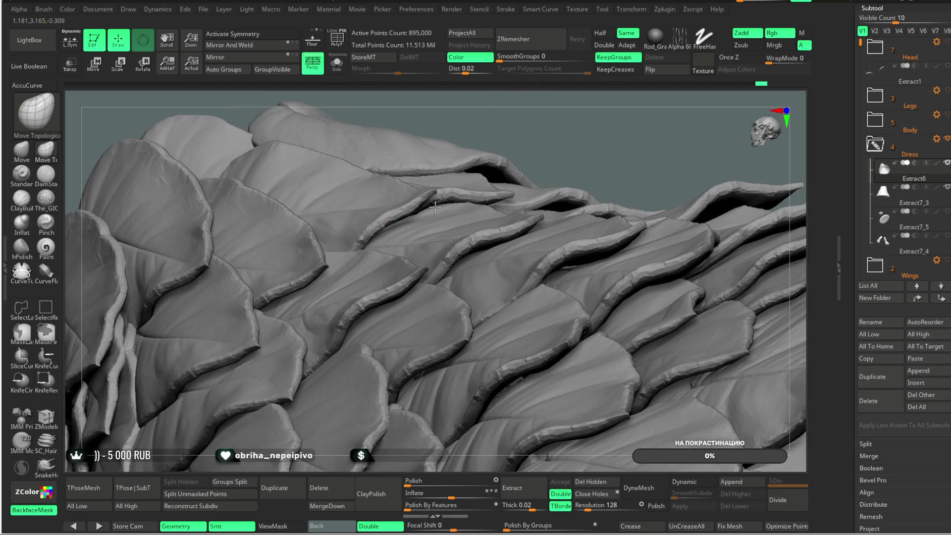
mouse_move(563, 121)
mouse_down()
mouse_move(219, 189)
mouse_move(350, 207)
mouse_move(411, 172)
mouse_move(386, 145)
mouse_up()
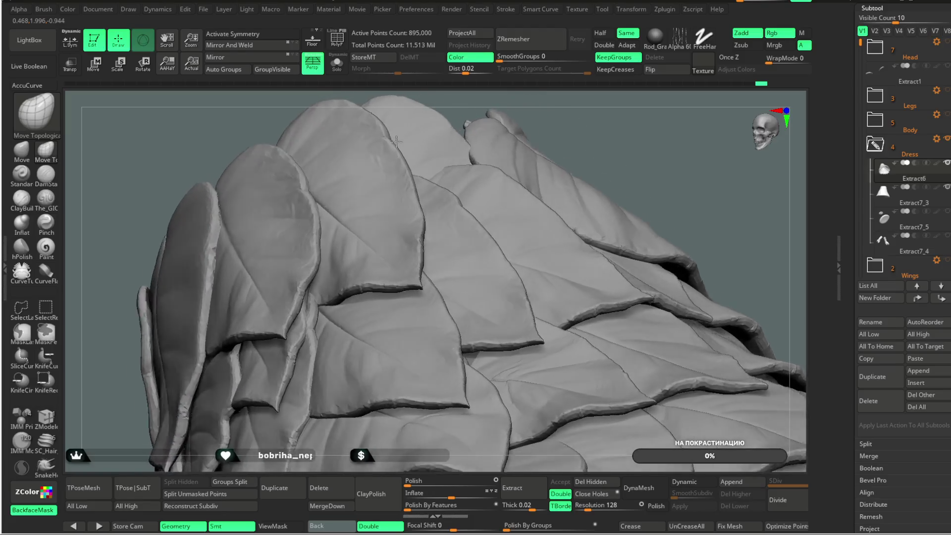
mouse_move(385, 144)
mouse_down()
mouse_move(223, 222)
mouse_move(226, 232)
mouse_up()
click(32, 510)
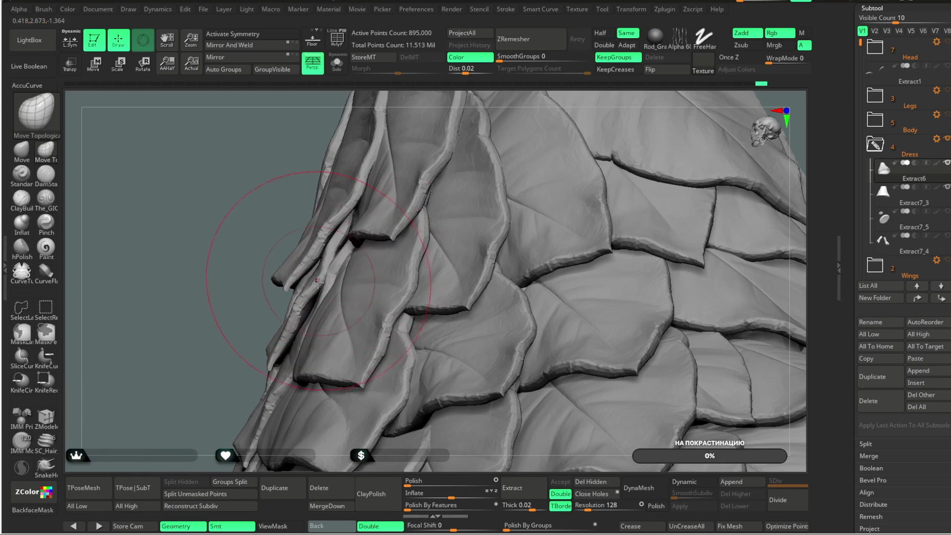
- Briefly isolate a single leaf with SelectLasso and re-enable BackfaceMask
drag(284, 300, 254, 309)
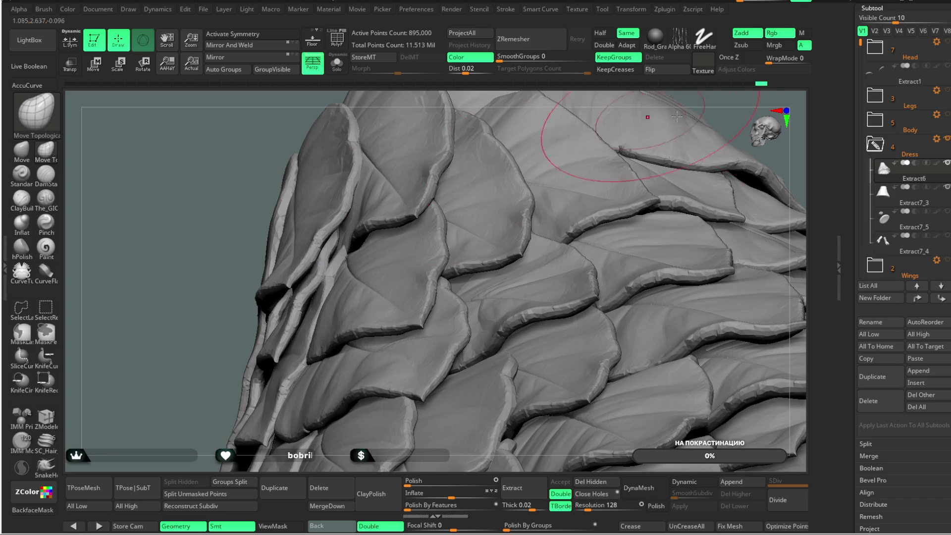
mouse_move(616, 127)
mouse_down()
mouse_move(679, 123)
mouse_move(652, 112)
mouse_move(605, 127)
mouse_move(583, 151)
mouse_move(590, 139)
mouse_move(565, 149)
mouse_up()
ctrl+shift+click(275, 248)
mouse_move(334, 149)
mouse_down()
mouse_move(389, 131)
mouse_move(382, 185)
mouse_move(282, 276)
mouse_move(288, 271)
mouse_up()
click(33, 509)
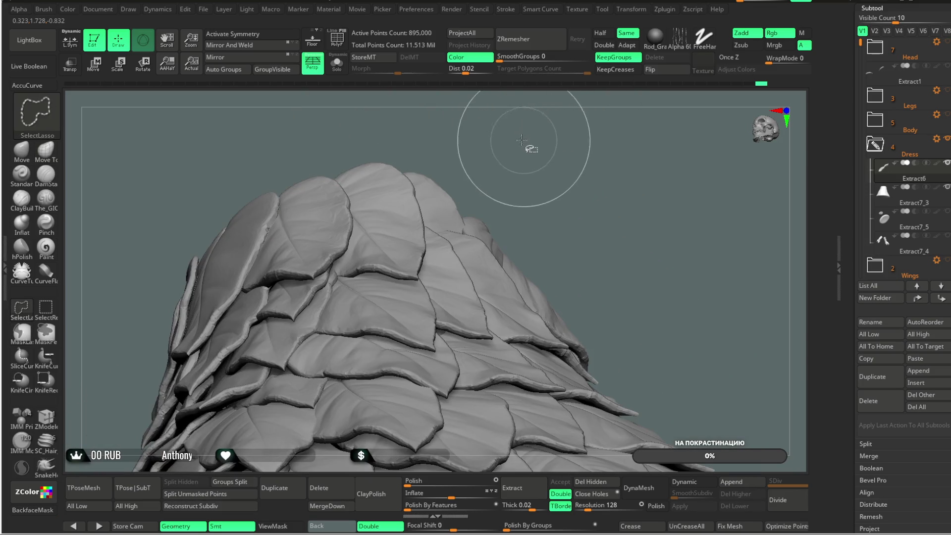
mouse_move(520, 109)
mouse_down()
mouse_move(525, 114)
mouse_move(493, 144)
mouse_move(518, 123)
mouse_move(494, 93)
mouse_move(520, 141)
mouse_move(512, 121)
mouse_move(527, 140)
mouse_move(513, 127)
mouse_move(542, 118)
mouse_move(526, 179)
mouse_move(521, 160)
mouse_move(535, 128)
mouse_move(506, 132)
mouse_move(516, 199)
mouse_move(515, 154)
mouse_move(457, 171)
mouse_up()
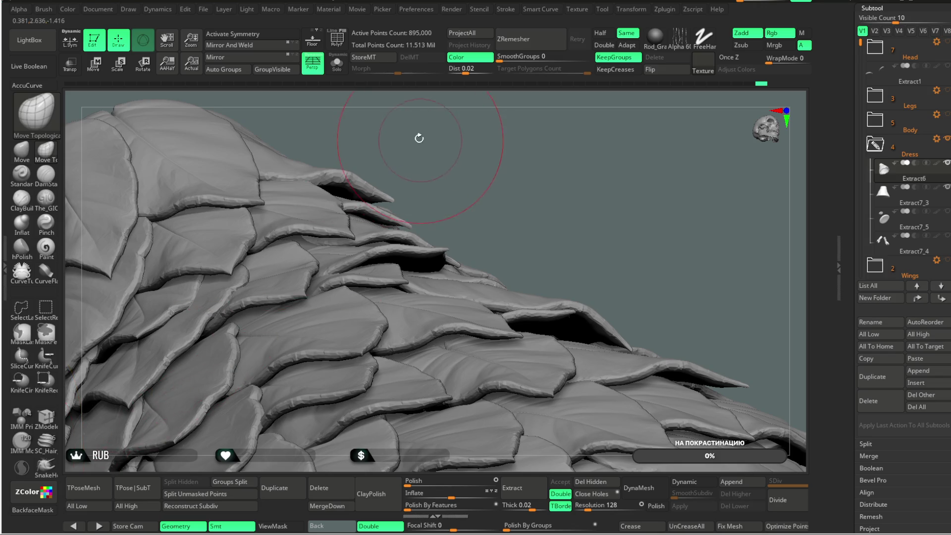
drag(421, 138, 285, 234)
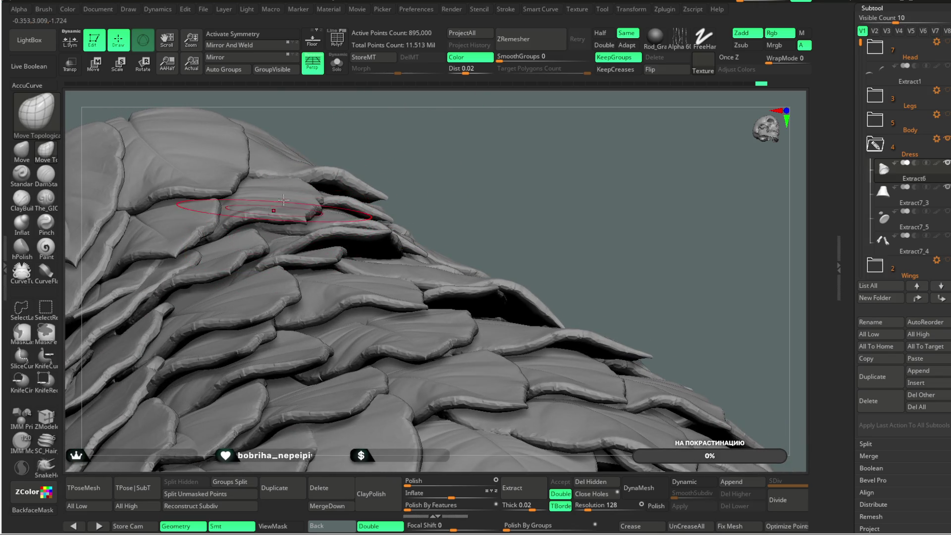
drag(382, 95, 270, 237)
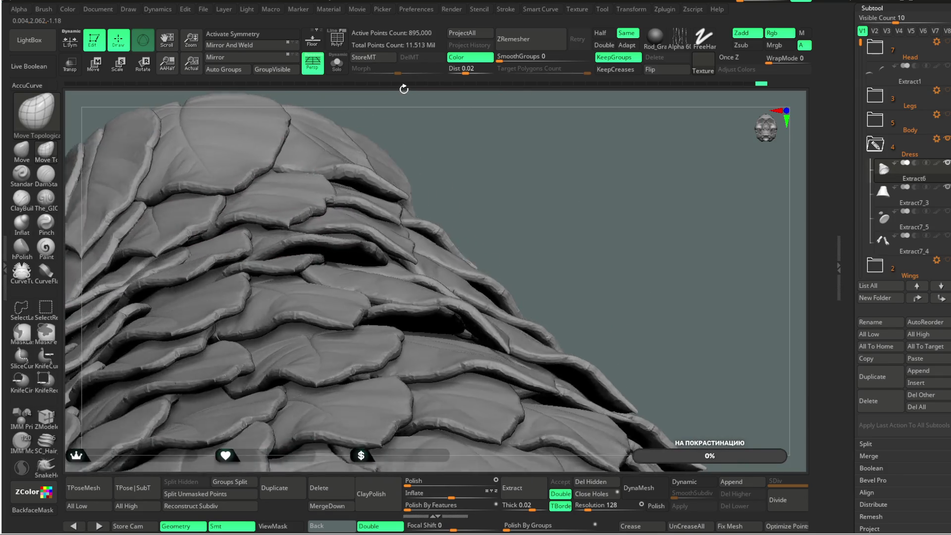
drag(404, 90, 213, 212)
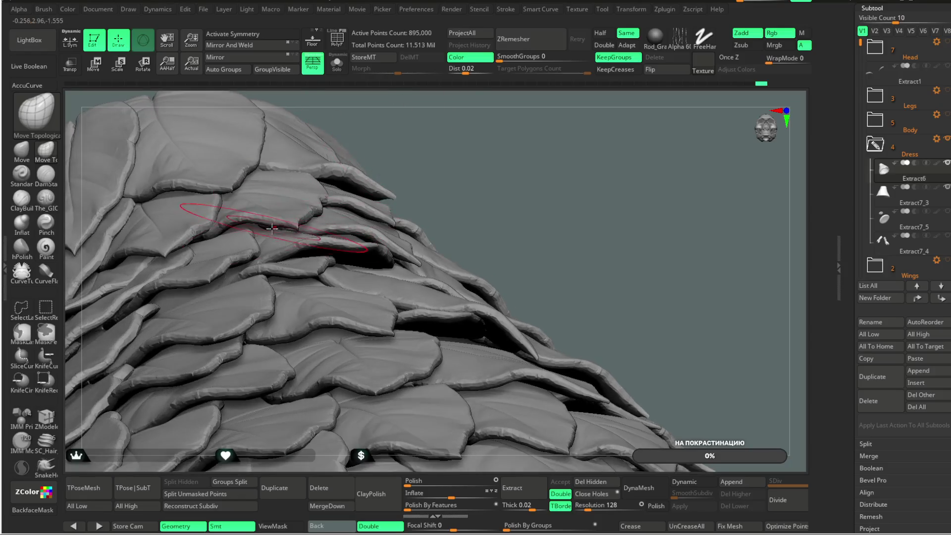
drag(259, 233, 325, 213)
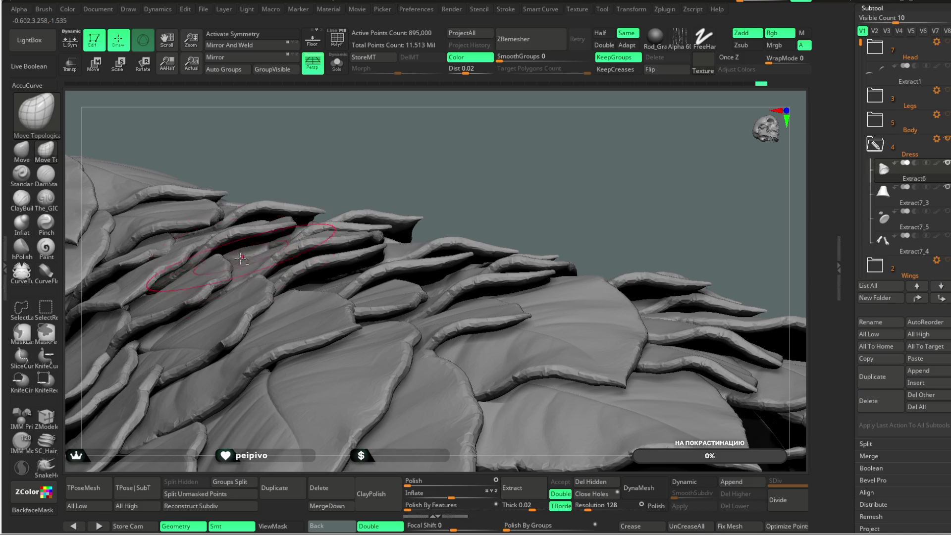
drag(324, 153, 249, 252)
drag(358, 125, 305, 228)
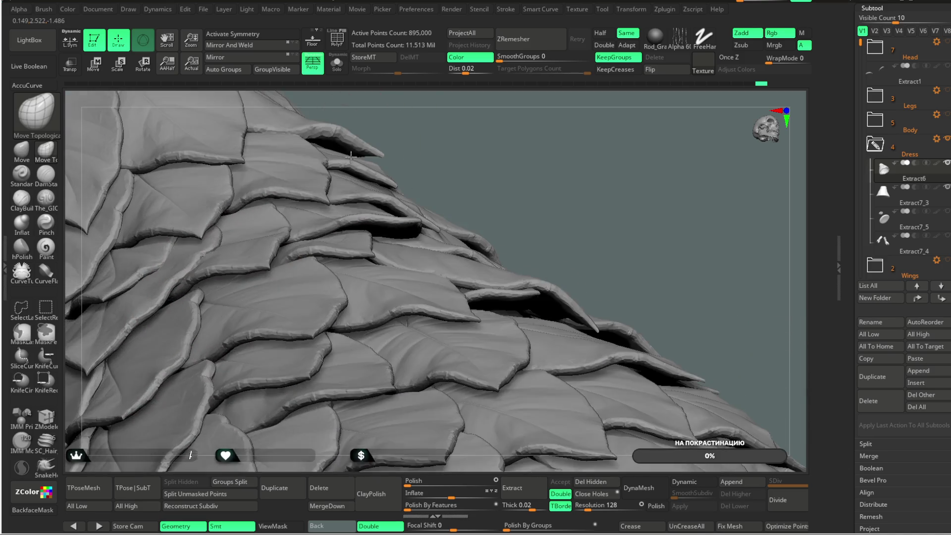
drag(463, 121, 283, 267)
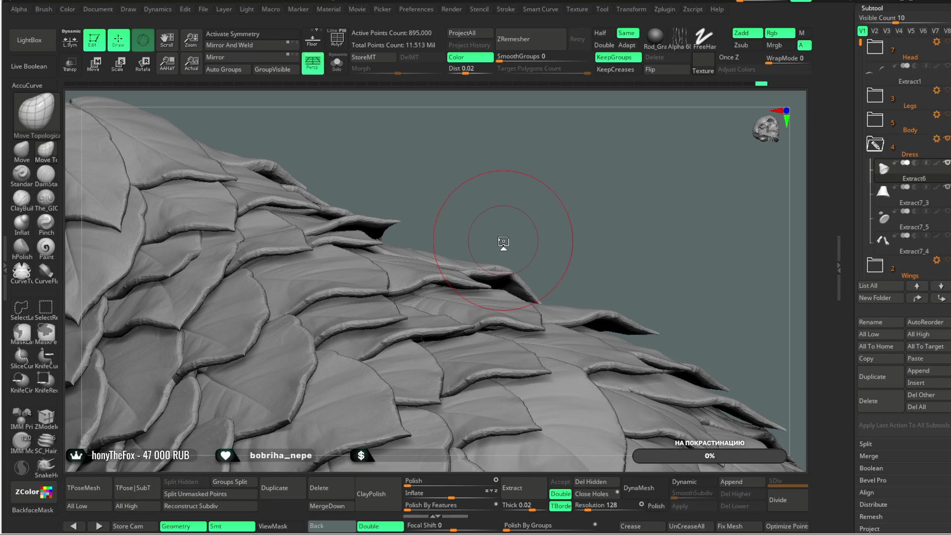
- Orbit to the skirt's front and hide a first leaf by isolating it and inverting visibility
mouse_move(493, 181)
mouse_down()
mouse_move(539, 159)
mouse_move(394, 272)
mouse_up()
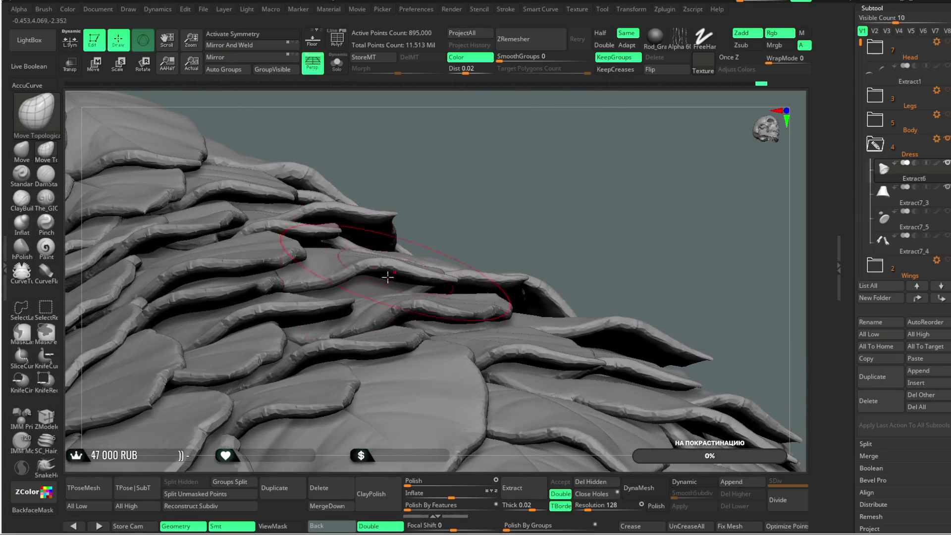
drag(467, 198, 402, 249)
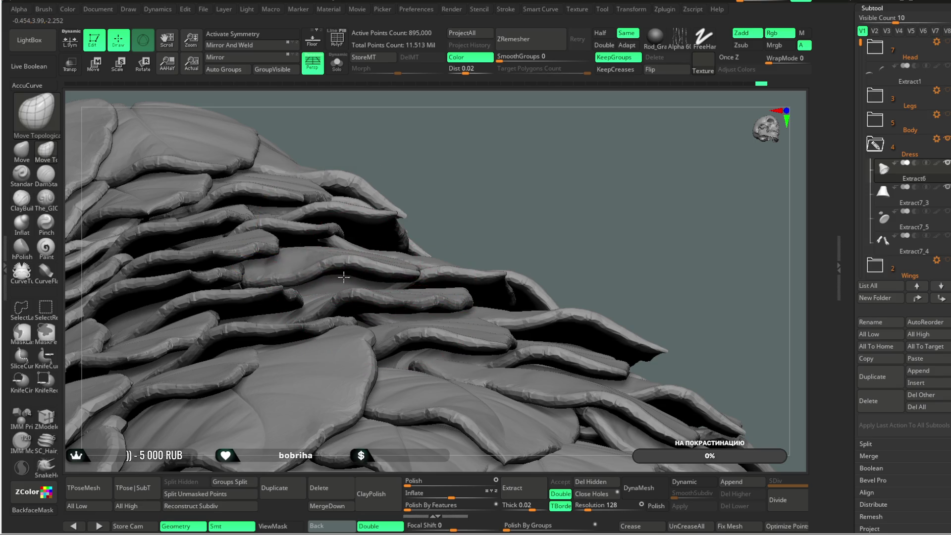
drag(344, 276, 424, 112)
mouse_move(452, 163)
mouse_down()
mouse_move(474, 146)
mouse_move(492, 46)
mouse_move(407, 303)
mouse_up()
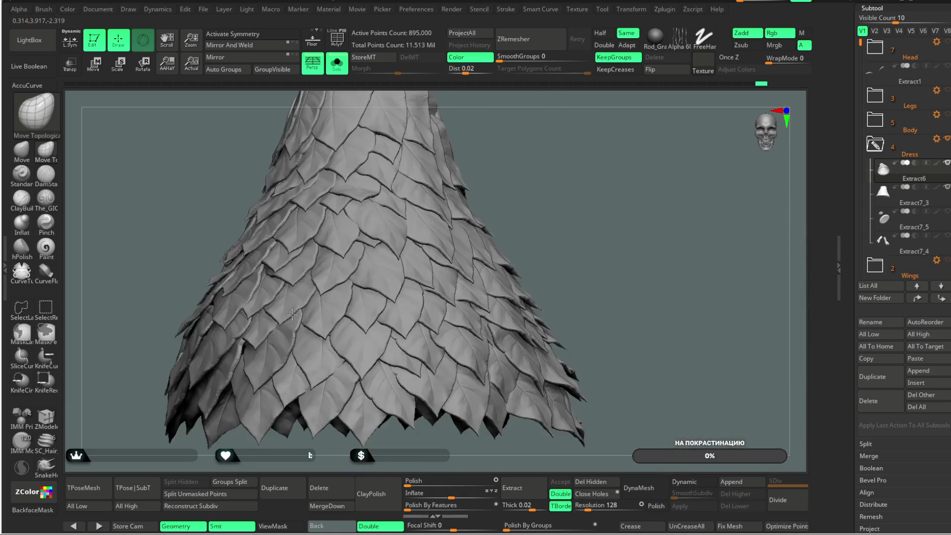
mouse_move(363, 469)
mouse_down()
mouse_move(528, 201)
mouse_move(484, 146)
mouse_up()
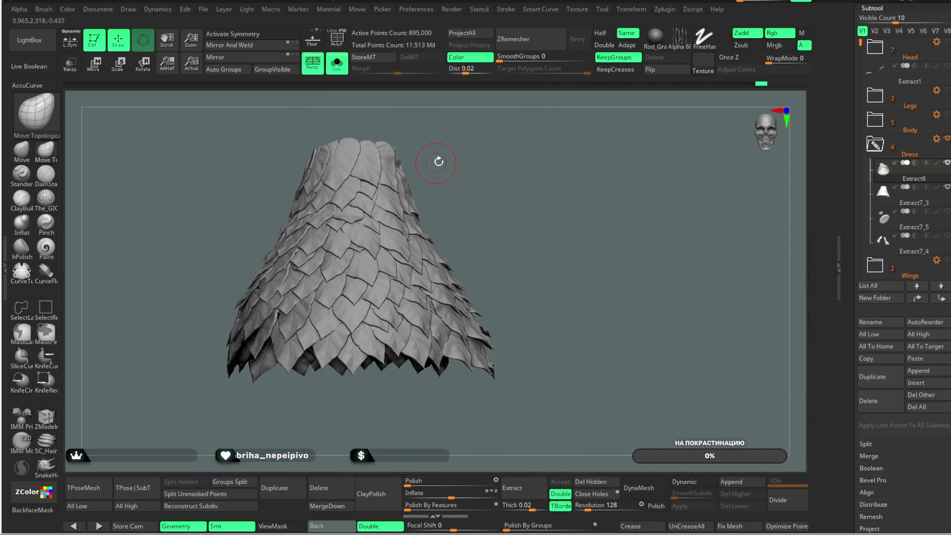
key(ctrl+shift)
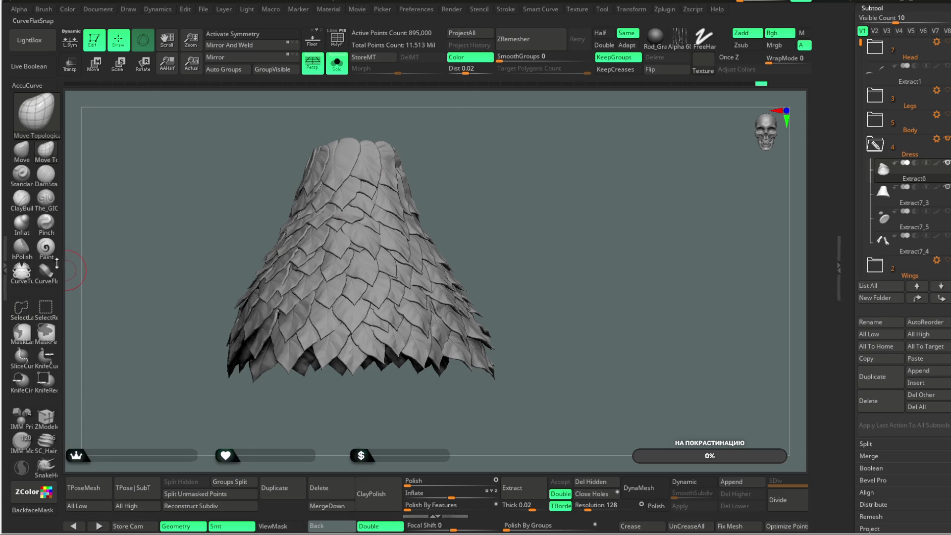
click(52, 307)
ctrl+shift+click(394, 181)
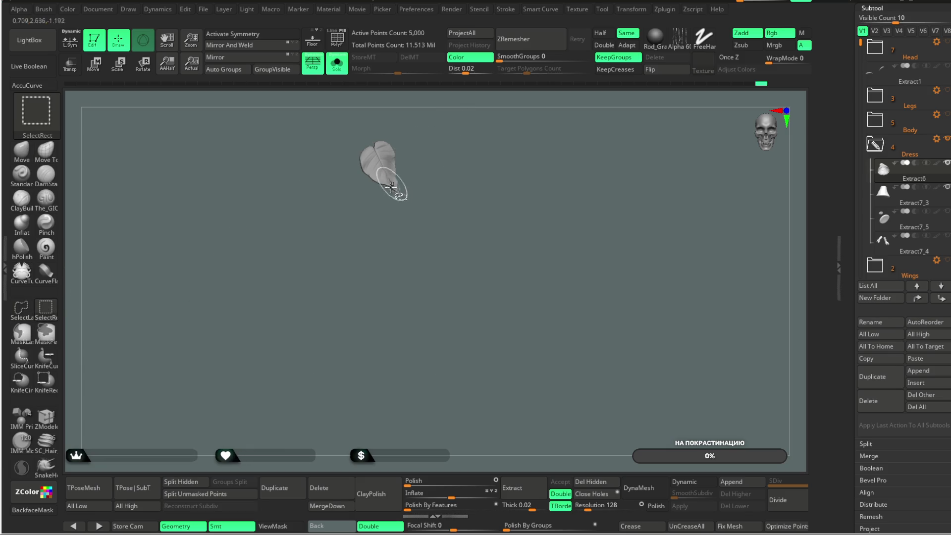
- Ctrl+Shift-hide individual leaf polygroups down the right and middle of the dress
ctrl+shift+click(426, 152)
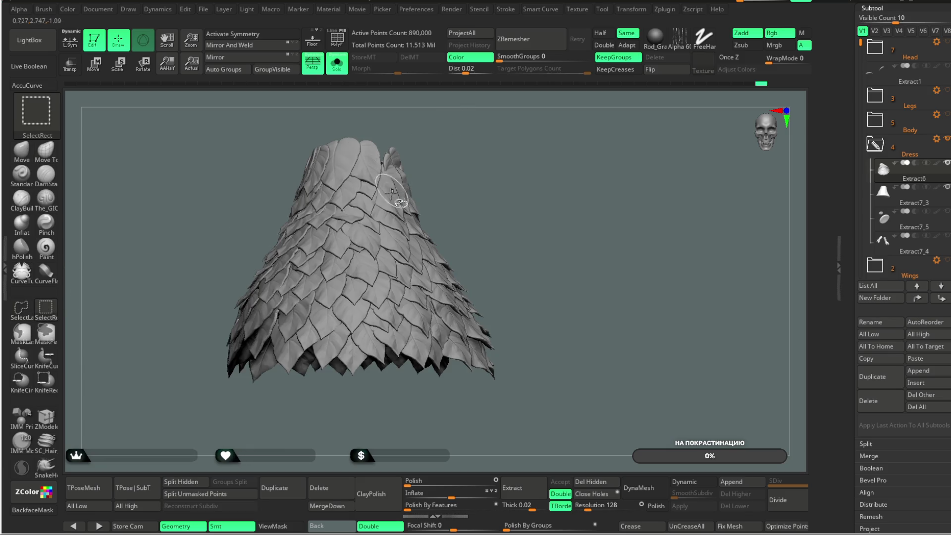
ctrl+alt+shift+click(389, 226)
ctrl+alt+shift+click(394, 260)
ctrl+alt+shift+click(382, 312)
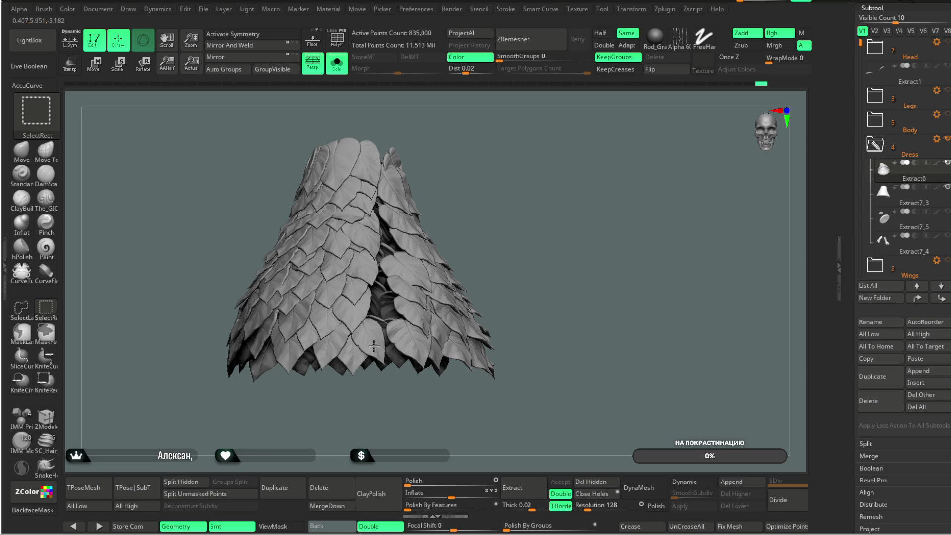
ctrl+alt+shift+click(398, 274)
ctrl+alt+shift+click(396, 173)
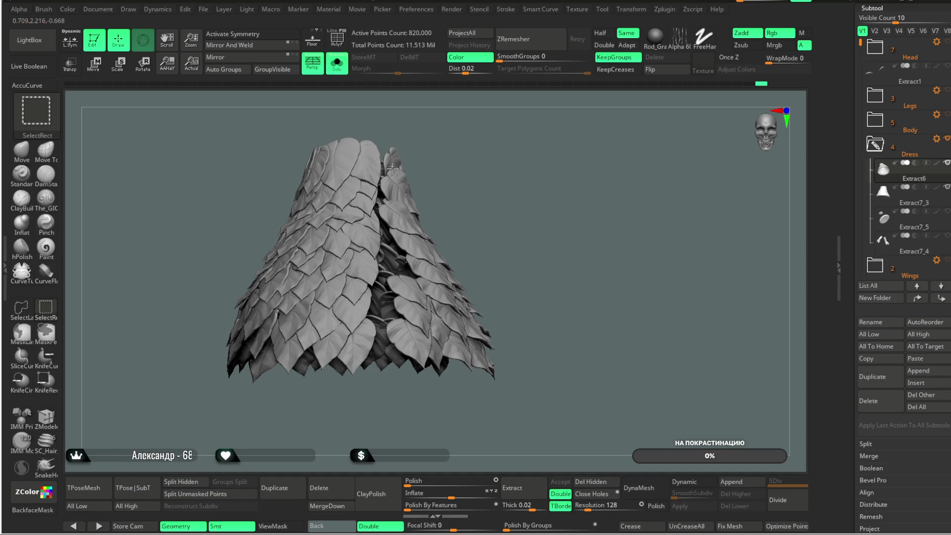
mouse_move(465, 178)
mouse_down()
mouse_move(428, 133)
mouse_move(346, 204)
mouse_up()
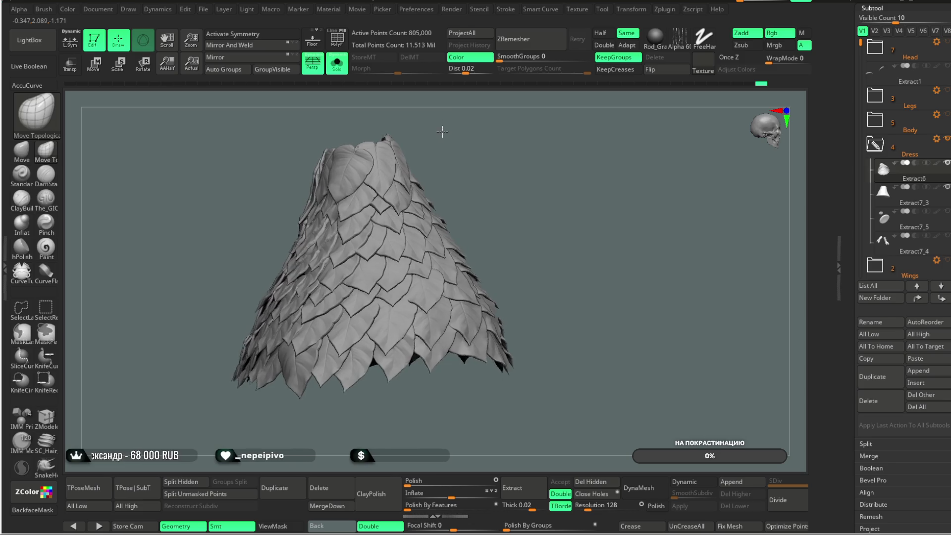
ctrl+alt+shift+click(346, 205)
ctrl+alt+shift+click(338, 245)
ctrl+alt+shift+click(330, 269)
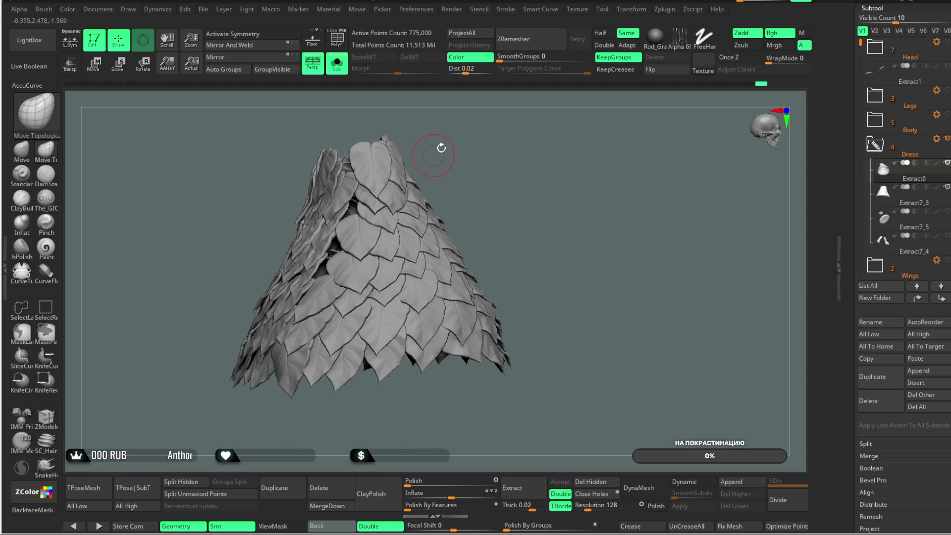
drag(436, 153, 334, 192)
ctrl+alt+shift+click(334, 191)
ctrl+alt+shift+click(320, 297)
ctrl+alt+shift+click(308, 343)
ctrl+alt+shift+click(297, 361)
- Hide the upper- and lower-middle leaves and a row of leaves across the left side
mouse_move(431, 176)
mouse_down()
mouse_move(514, 142)
mouse_move(494, 149)
mouse_up()
ctrl+alt+shift+click(351, 218)
ctrl+alt+shift+click(343, 253)
mouse_move(439, 157)
mouse_down()
mouse_move(477, 122)
mouse_move(431, 149)
mouse_up()
ctrl+alt+shift+click(338, 275)
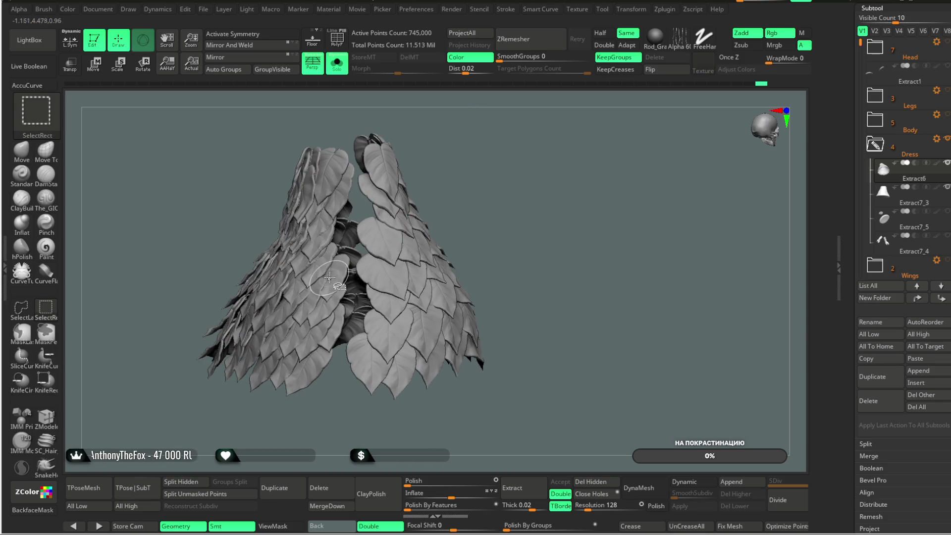
ctrl+alt+shift+click(326, 306)
drag(446, 186, 431, 266)
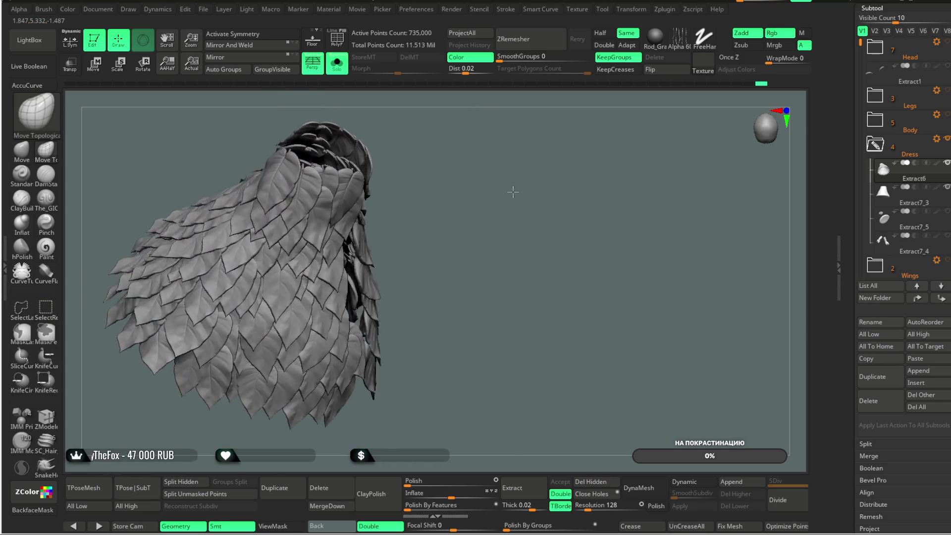
ctrl+alt+shift+click(431, 263)
ctrl+alt+shift+click(397, 287)
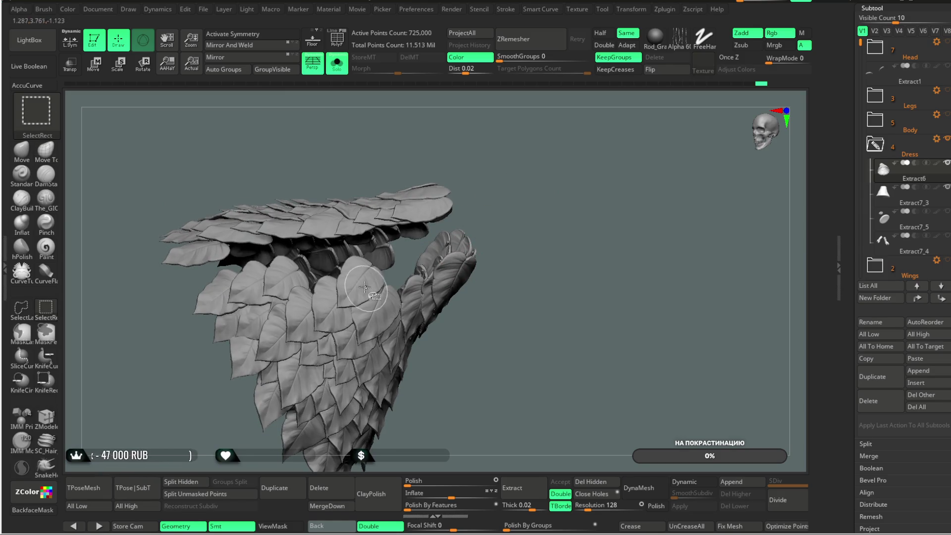
ctrl+alt+shift+click(367, 290)
ctrl+alt+shift+click(302, 301)
ctrl+alt+shift+click(258, 295)
ctrl+alt+shift+click(215, 316)
ctrl+alt+shift+click(238, 327)
ctrl+alt+shift+click(283, 297)
- Hide the rightward leaves and some on the hanging strip, leaving a top tier and one strip
ctrl+alt+shift+click(297, 305)
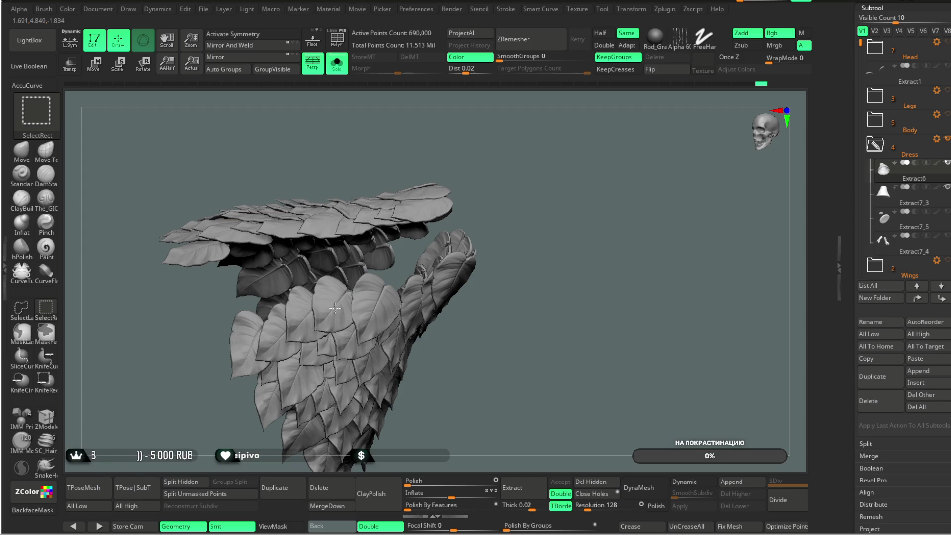
ctrl+alt+shift+click(335, 305)
ctrl+alt+shift+click(375, 304)
ctrl+alt+shift+click(475, 254)
drag(527, 207, 534, 223)
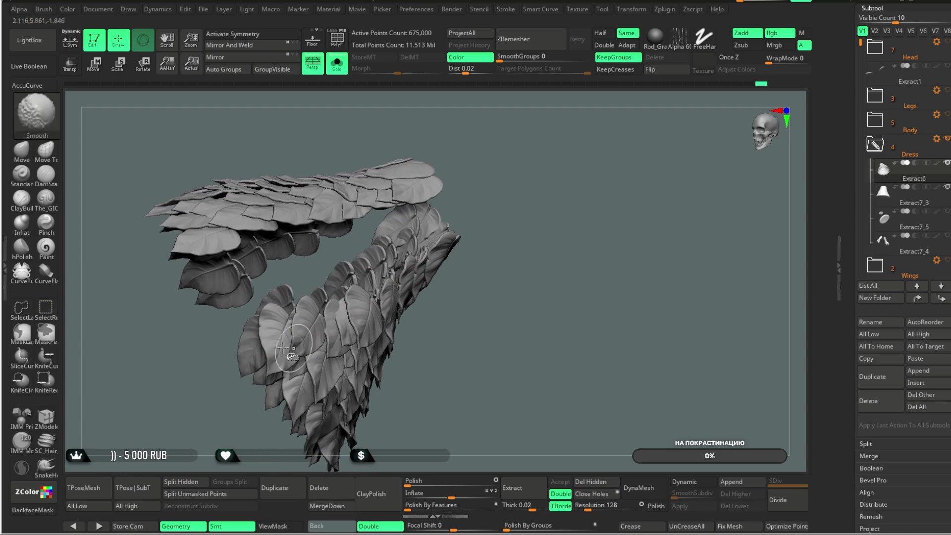
ctrl+alt+shift+click(273, 307)
ctrl+alt+shift+click(256, 342)
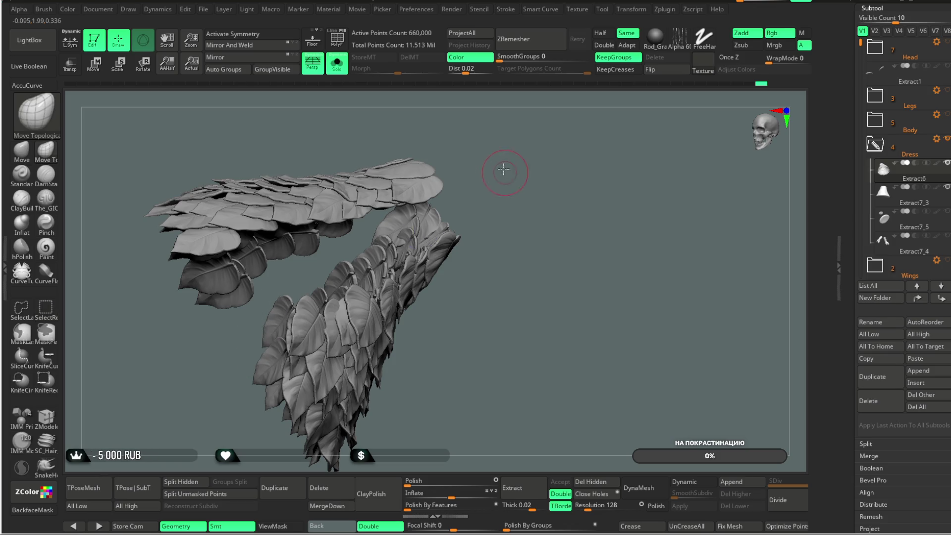
drag(503, 174, 395, 208)
ctrl+alt+shift+click(404, 208)
ctrl+alt+shift+click(438, 197)
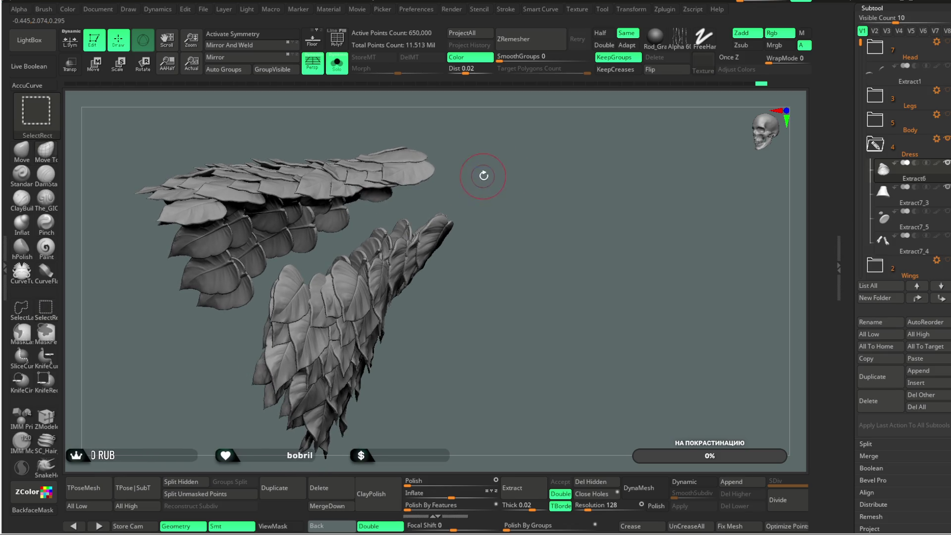
drag(484, 175, 272, 291)
- Rectangle-hide a large leaf group, partly restore it, and turn BackfaceMask on
mouse_move(486, 196)
ctrl+alt+shift+mouse_down()
mouse_move(360, 226)
mouse_move(503, 377)
ctrl+alt+shift+mouse_up()
drag(515, 171, 518, 186)
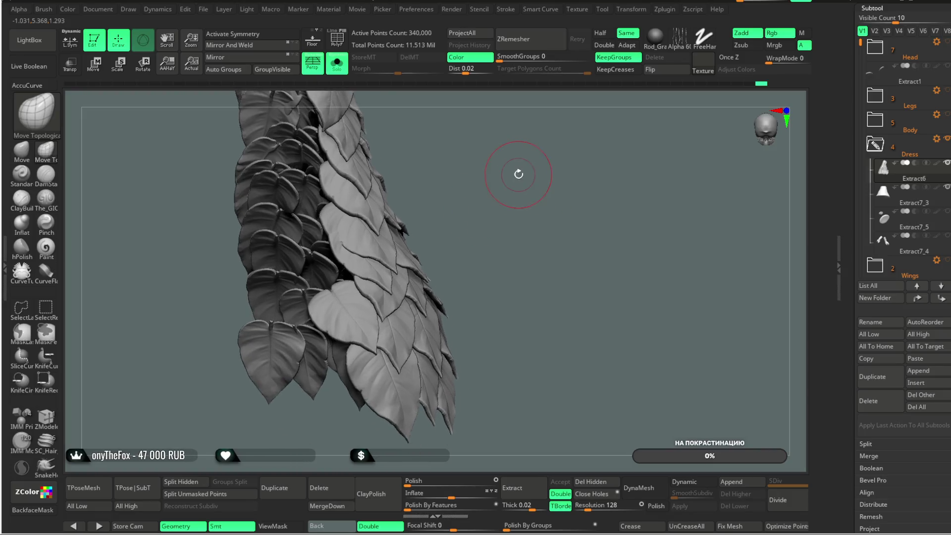
mouse_move(510, 144)
mouse_down()
mouse_move(495, 139)
mouse_move(563, 106)
mouse_move(313, 347)
mouse_move(342, 276)
mouse_move(636, 149)
mouse_up()
ctrl+alt+shift+drag(505, 119, 496, 189)
mouse_move(258, 196)
mouse_down()
mouse_move(240, 239)
mouse_move(249, 201)
mouse_move(91, 283)
mouse_up()
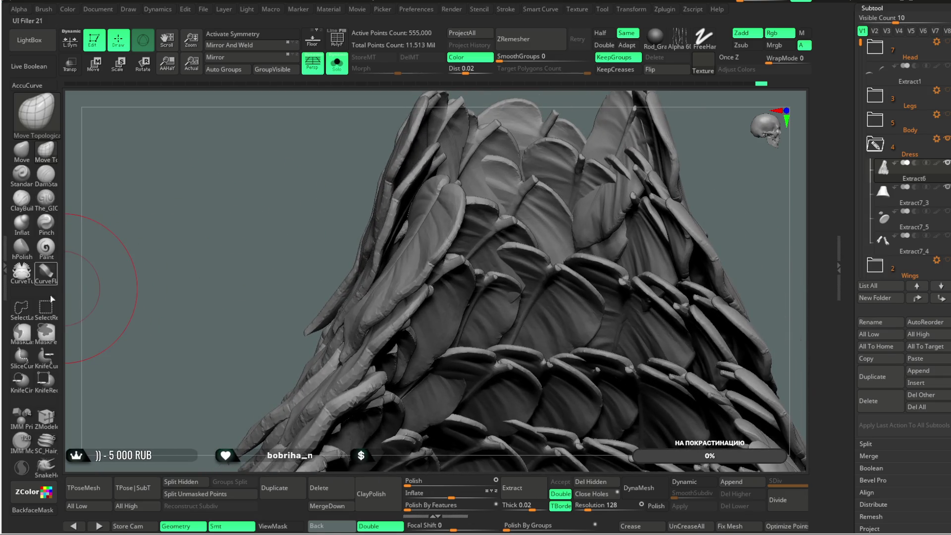
click(33, 509)
key(space)
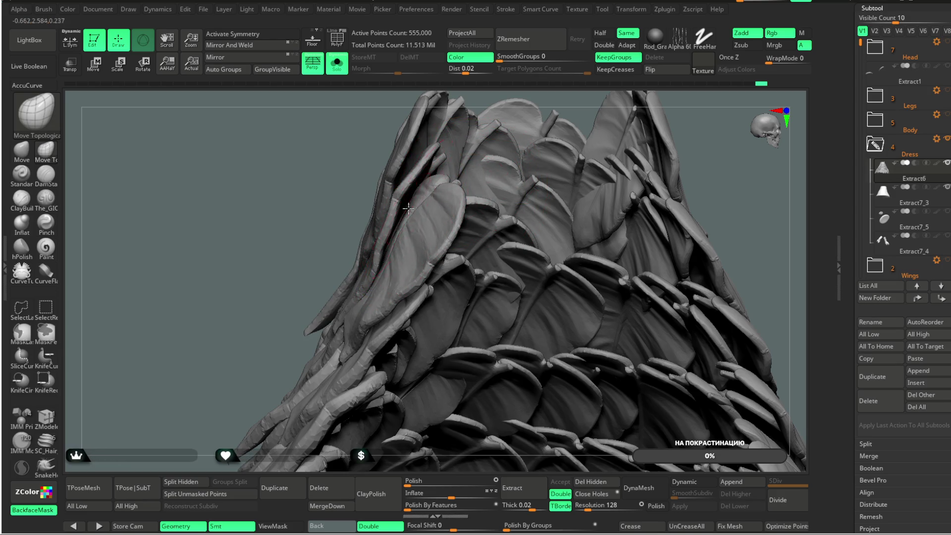
- Orbit the remaining overlapping leaves and the curved leaf strip from several angles
drag(276, 250, 288, 279)
mouse_move(329, 206)
mouse_down()
mouse_move(416, 232)
mouse_move(432, 227)
mouse_up()
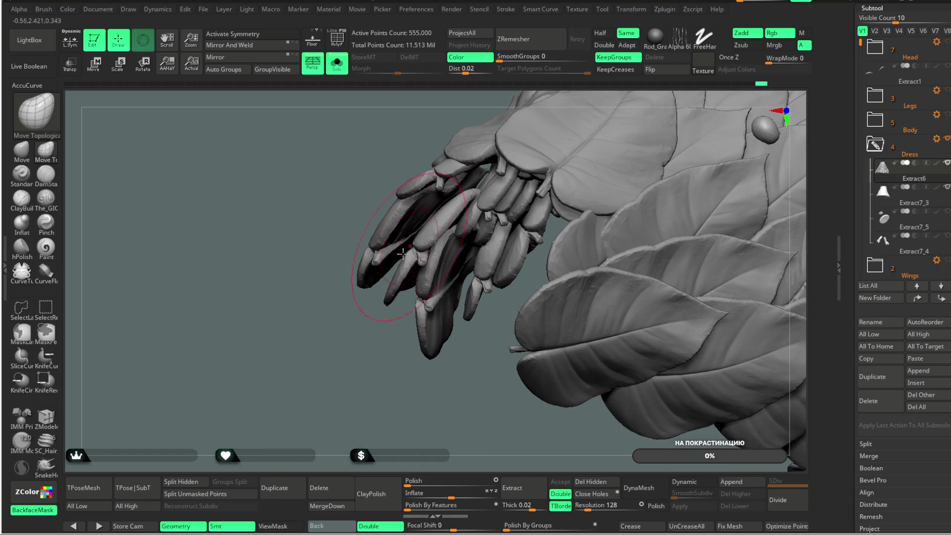
drag(309, 398, 321, 370)
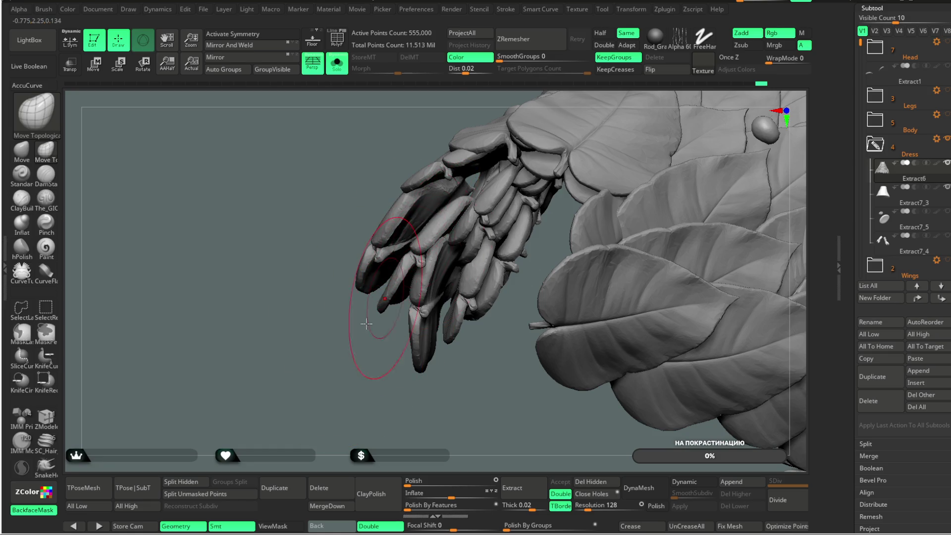
drag(375, 312, 416, 235)
drag(469, 375, 497, 135)
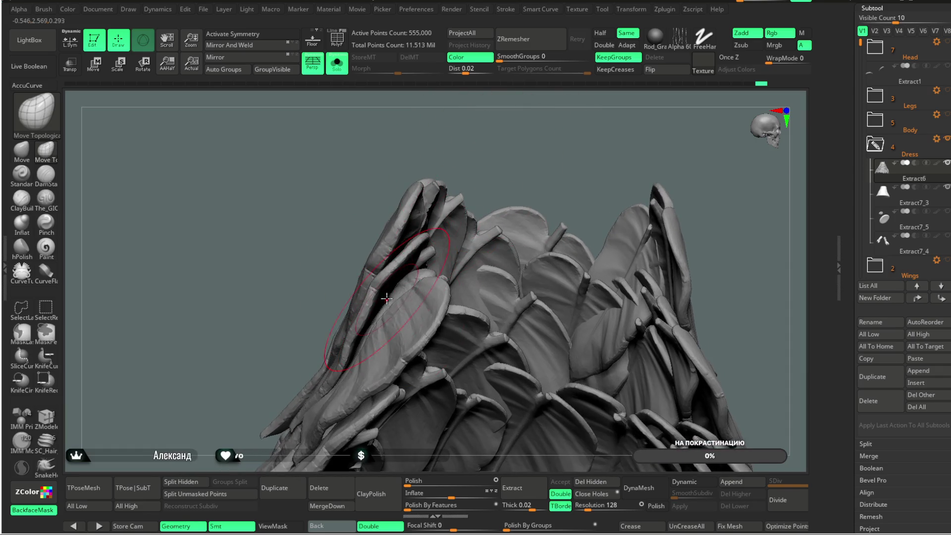
drag(446, 171, 479, 153)
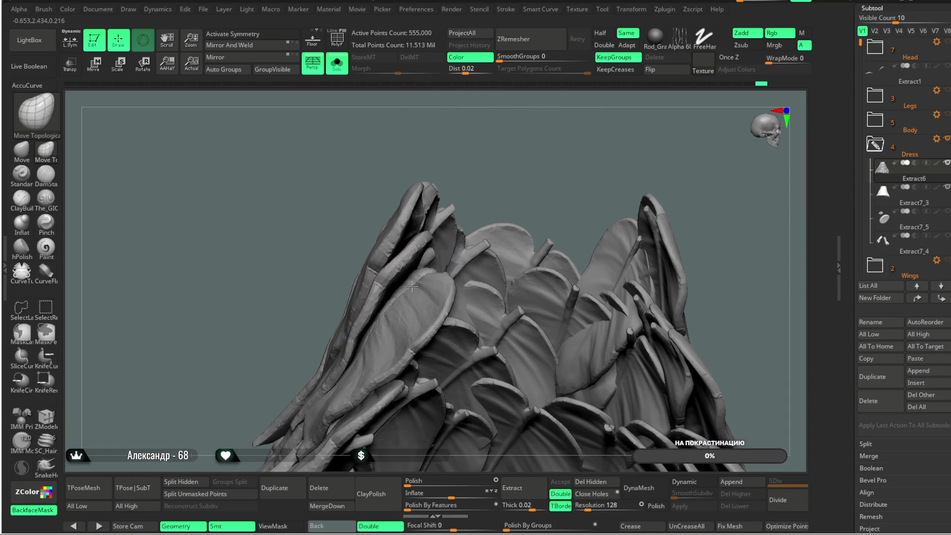
mouse_move(465, 226)
mouse_down()
mouse_move(442, 222)
mouse_move(586, 131)
mouse_move(514, 155)
mouse_up()
- Inspect the wing scales up close, then make Extract7_3 the active subtool
mouse_move(403, 350)
alt+mouse_down()
mouse_move(439, 420)
mouse_move(444, 221)
alt+mouse_up()
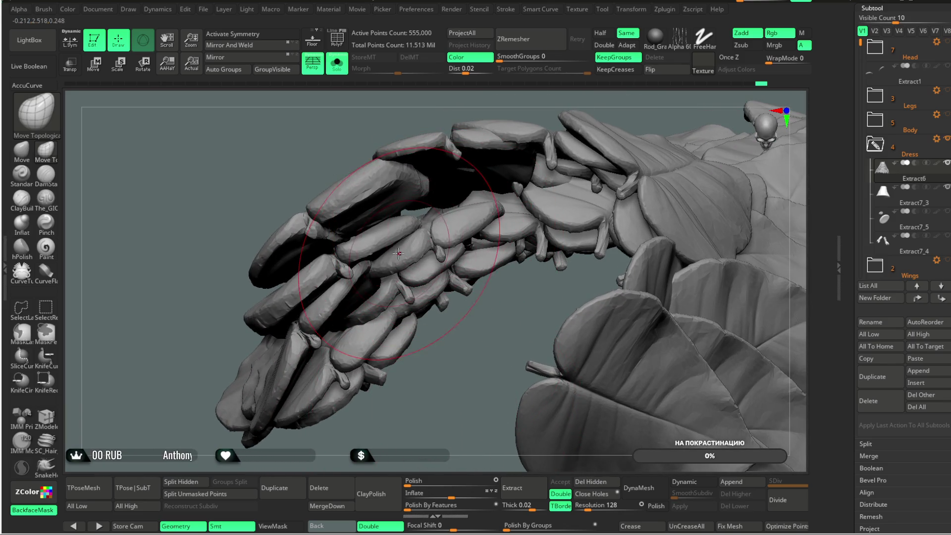
mouse_move(462, 357)
mouse_down()
mouse_move(642, 112)
mouse_move(465, 217)
mouse_up()
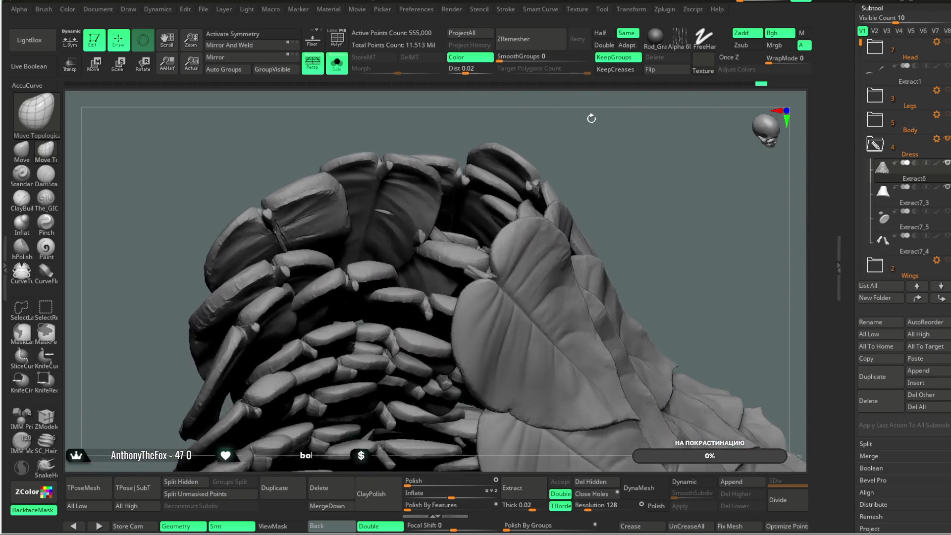
drag(584, 127, 593, 121)
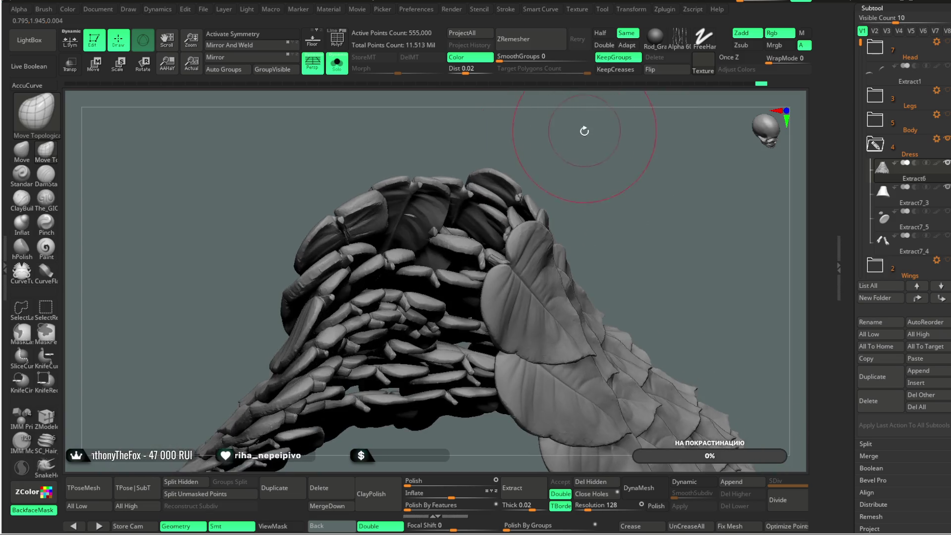
mouse_move(508, 119)
mouse_down()
mouse_move(605, 127)
mouse_move(582, 123)
mouse_move(610, 137)
mouse_move(637, 124)
mouse_move(660, 148)
mouse_move(610, 133)
mouse_move(453, 378)
mouse_up()
alt+click(509, 245)
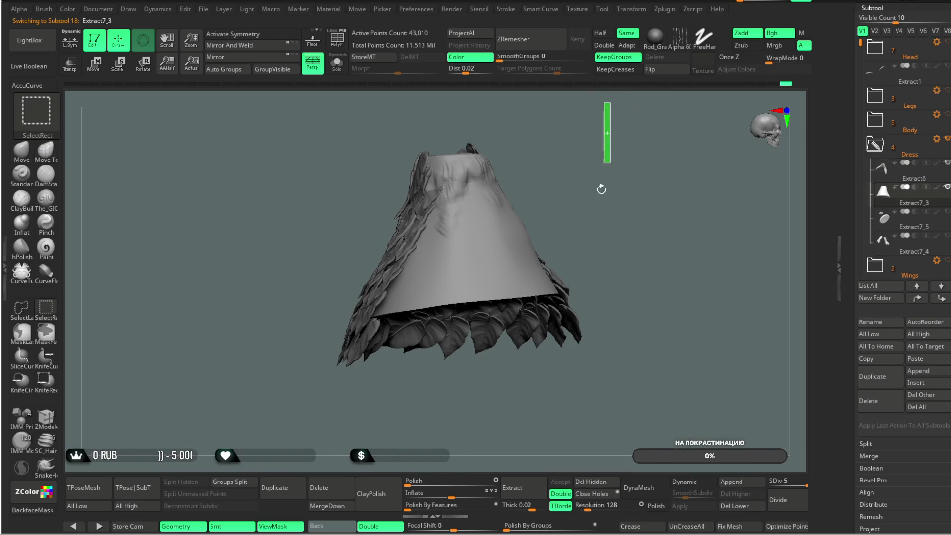
- Hide the right half of the Extract7_3 dress and show its polygroup colours with PolyF
ctrl+shift+drag(454, 379, 453, 379)
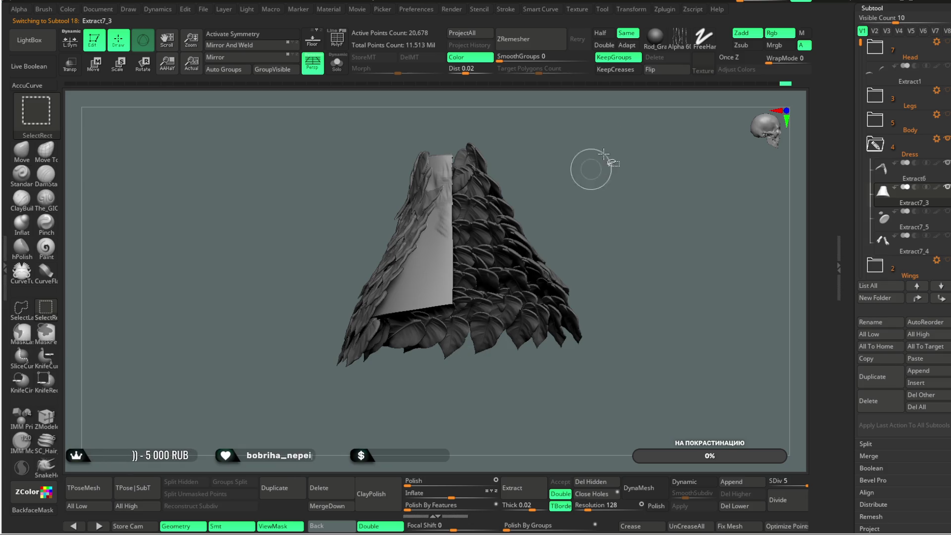
mouse_move(591, 165)
mouse_down()
mouse_move(603, 144)
mouse_move(574, 193)
mouse_move(565, 175)
mouse_move(563, 191)
mouse_move(536, 149)
mouse_move(442, 121)
mouse_move(529, 143)
mouse_move(601, 131)
mouse_move(587, 144)
mouse_up()
key(shift+f)
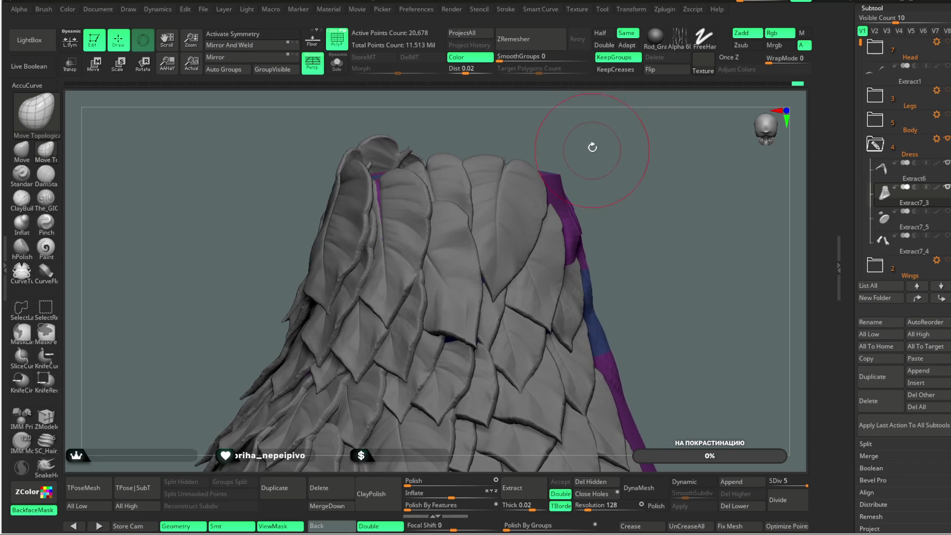
mouse_move(587, 145)
mouse_down()
mouse_move(589, 79)
mouse_move(572, 170)
mouse_up()
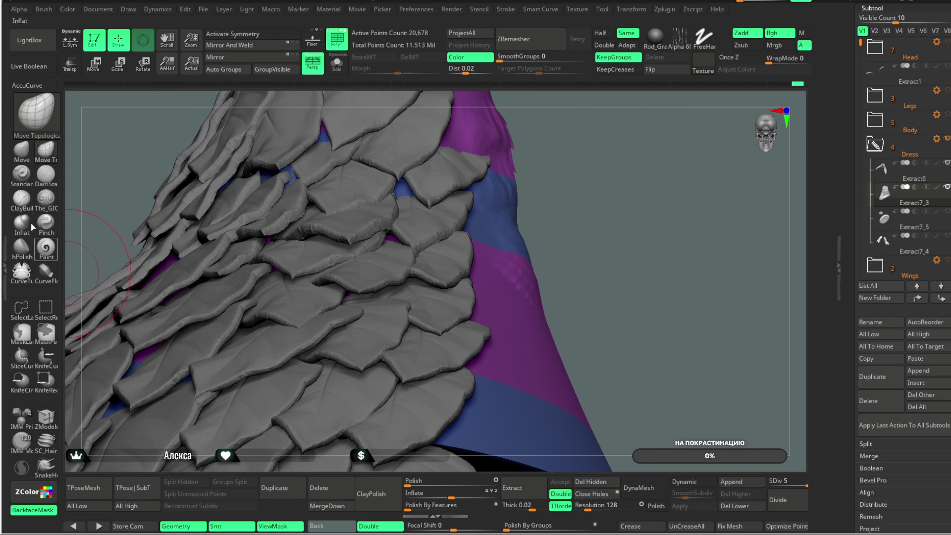
- Pick ClayBuildup with a smaller Draw Size and make the dress see-through with Transp
click(20, 198)
key(space)
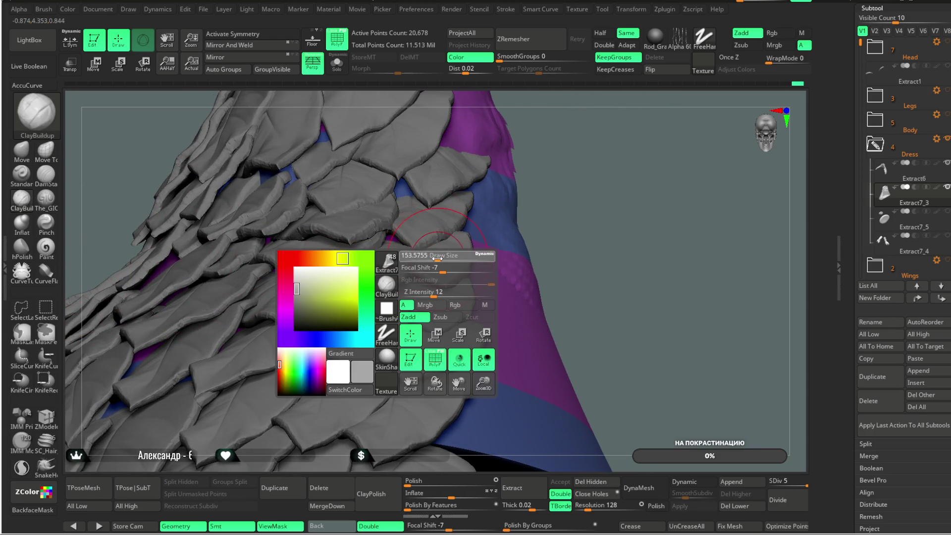
drag(435, 256, 398, 241)
drag(536, 184, 390, 280)
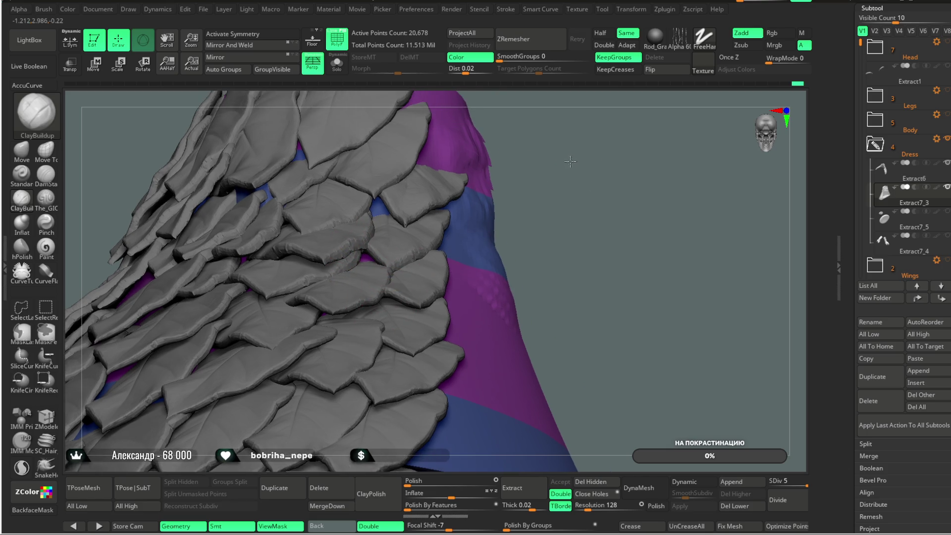
mouse_move(500, 197)
mouse_down()
mouse_move(541, 138)
mouse_move(379, 230)
mouse_up()
mouse_move(564, 190)
mouse_down()
mouse_move(547, 125)
mouse_move(435, 246)
mouse_up()
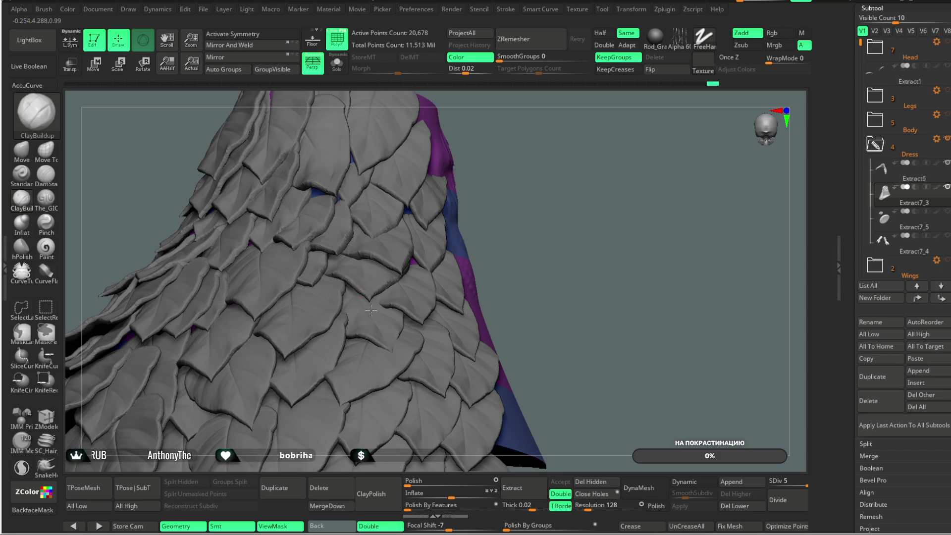
drag(505, 187, 502, 215)
key(ctrl+shift+t)
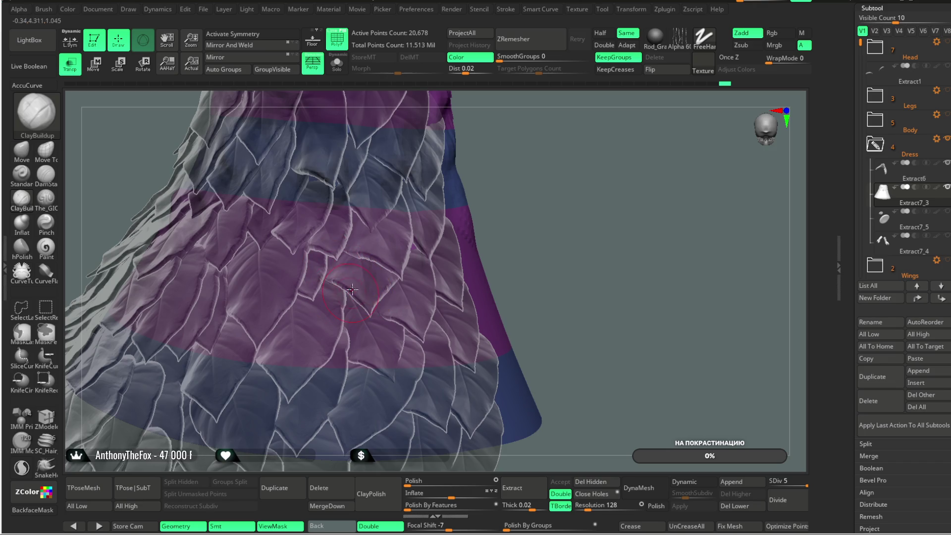
- Orbit to an upright front view and unhide the hidden half of the dress
drag(527, 136, 541, 128)
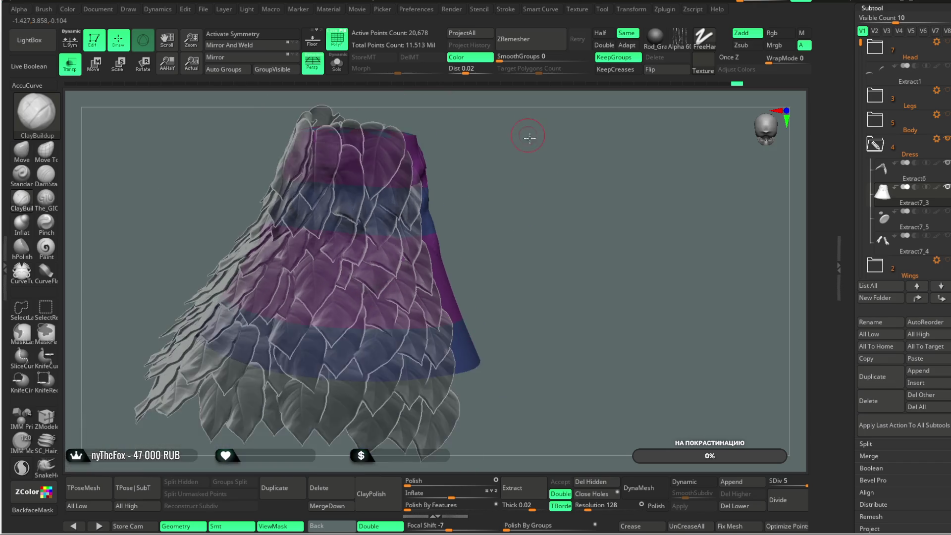
scroll(537, 142, up, 3)
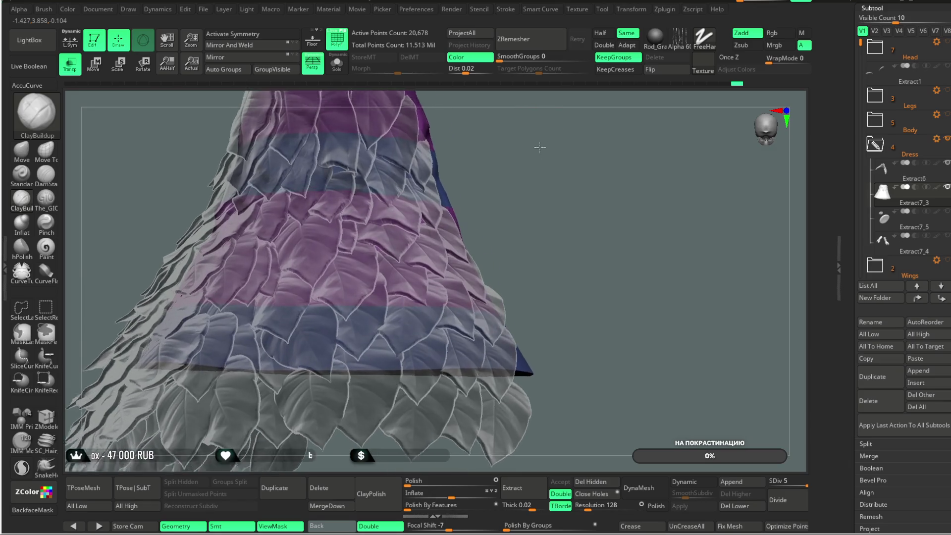
scroll(541, 147, up, 3)
scroll(543, 152, up, 3)
scroll(543, 154, up, 2)
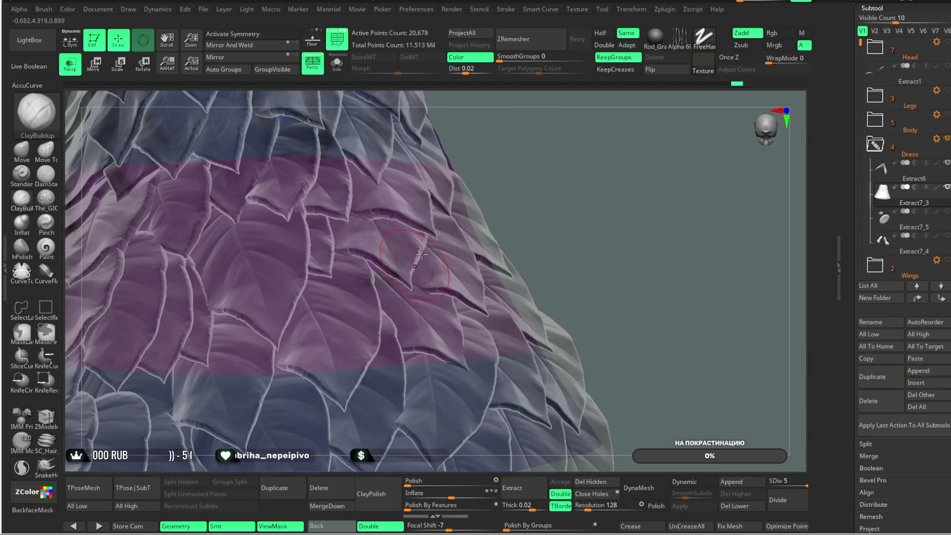
scroll(516, 159, down, 3)
scroll(522, 164, down, 3)
scroll(517, 144, down, 3)
scroll(502, 147, down, 3)
mouse_move(502, 147)
mouse_down()
mouse_move(516, 171)
mouse_move(503, 164)
mouse_move(510, 185)
mouse_move(503, 179)
mouse_move(489, 215)
mouse_move(505, 148)
mouse_move(518, 168)
mouse_move(509, 112)
mouse_up()
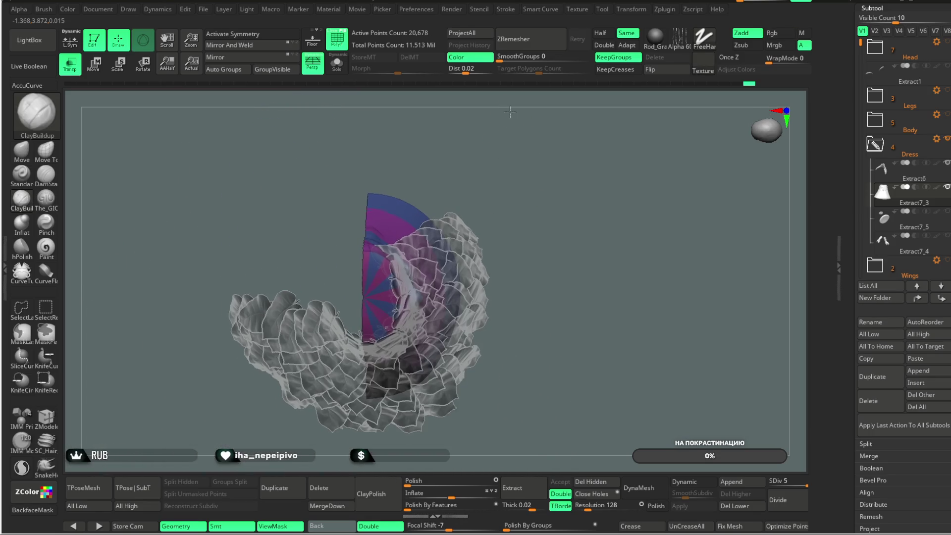
ctrl+shift+click(505, 149)
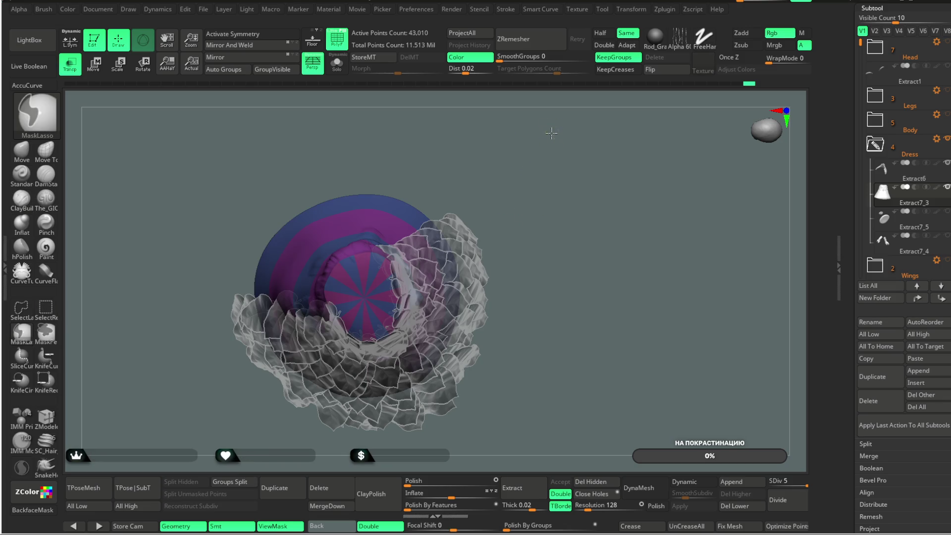
ctrl+drag(553, 132, 283, 293)
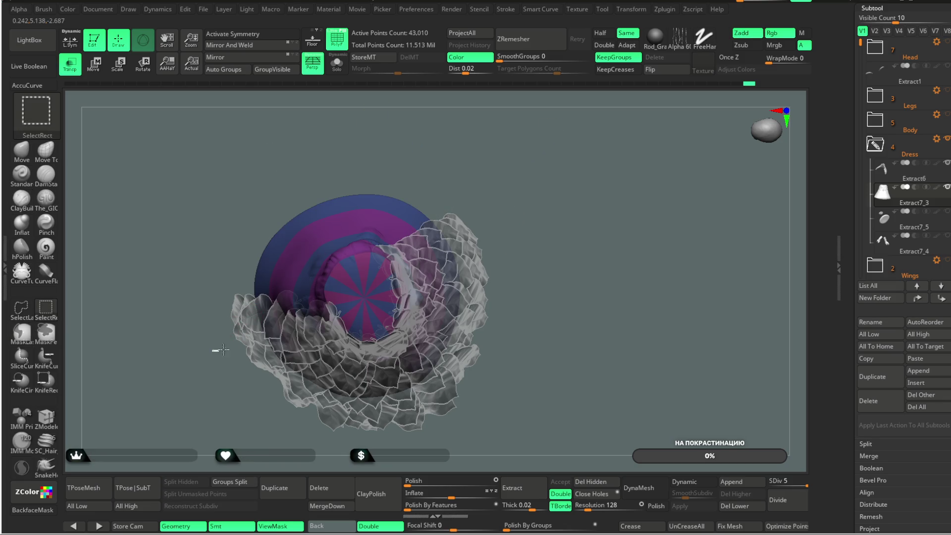
- Test a rectangle hide, unhide all, then hide a freehand-outlined part with SelectLasso
ctrl+shift+drag(218, 350, 421, 191)
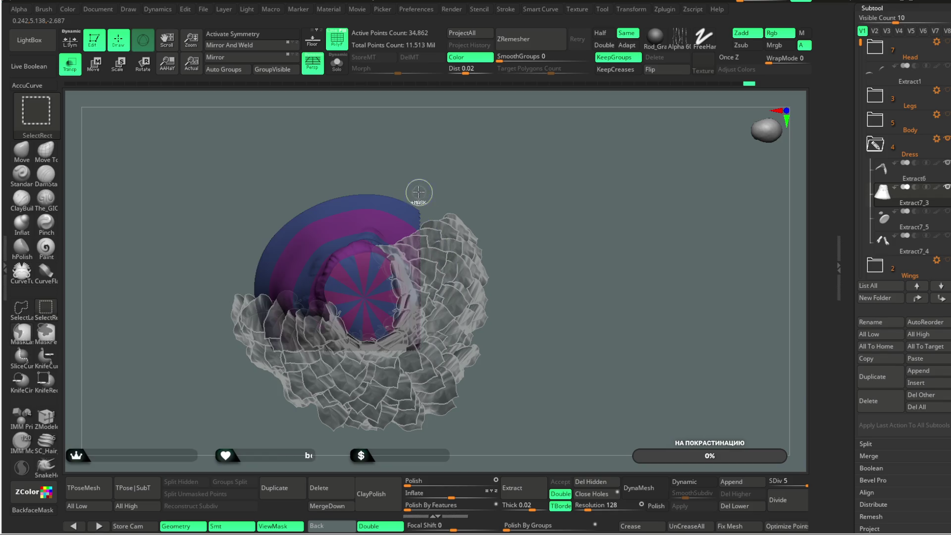
ctrl+shift+click(493, 130)
click(22, 307)
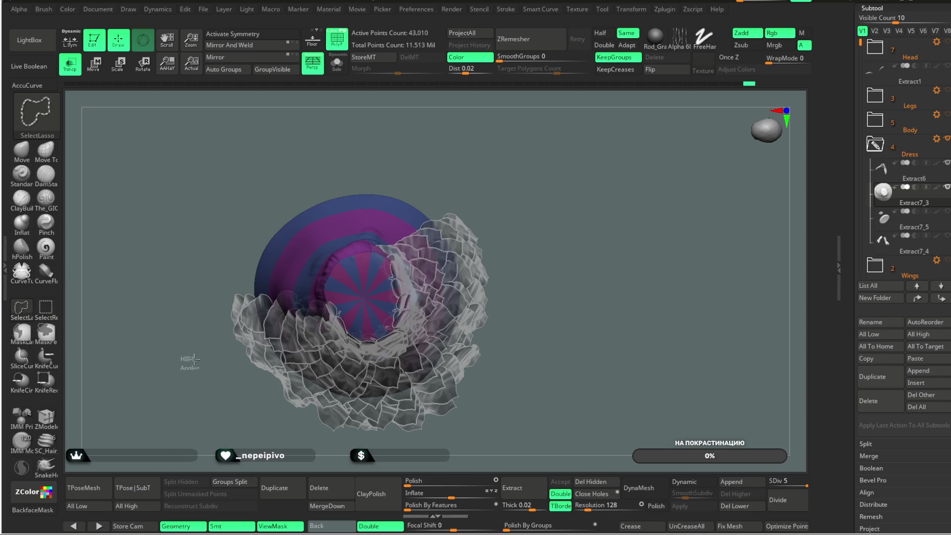
mouse_move(305, 314)
ctrl+shift+mouse_down()
mouse_move(479, 159)
mouse_move(471, 119)
mouse_move(513, 142)
mouse_move(532, 137)
mouse_move(542, 154)
mouse_move(406, 284)
ctrl+shift+mouse_up()
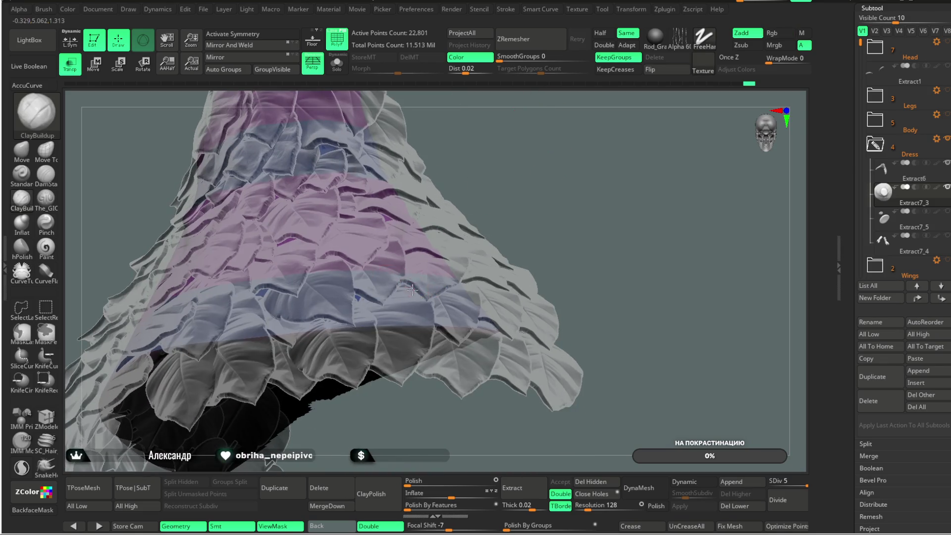
drag(495, 124, 398, 274)
mouse_move(470, 230)
mouse_down()
mouse_move(475, 165)
mouse_move(516, 138)
mouse_move(534, 79)
mouse_move(490, 193)
mouse_up()
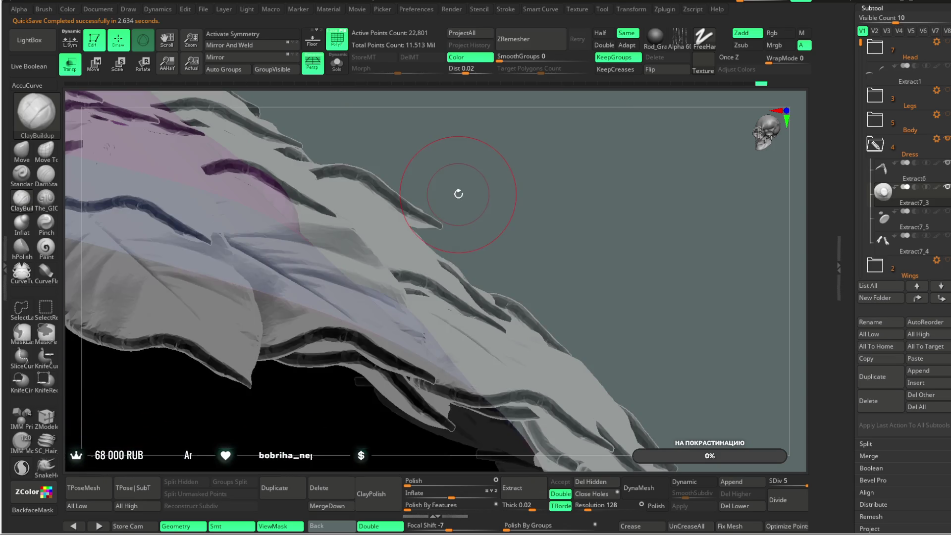
drag(520, 156, 305, 331)
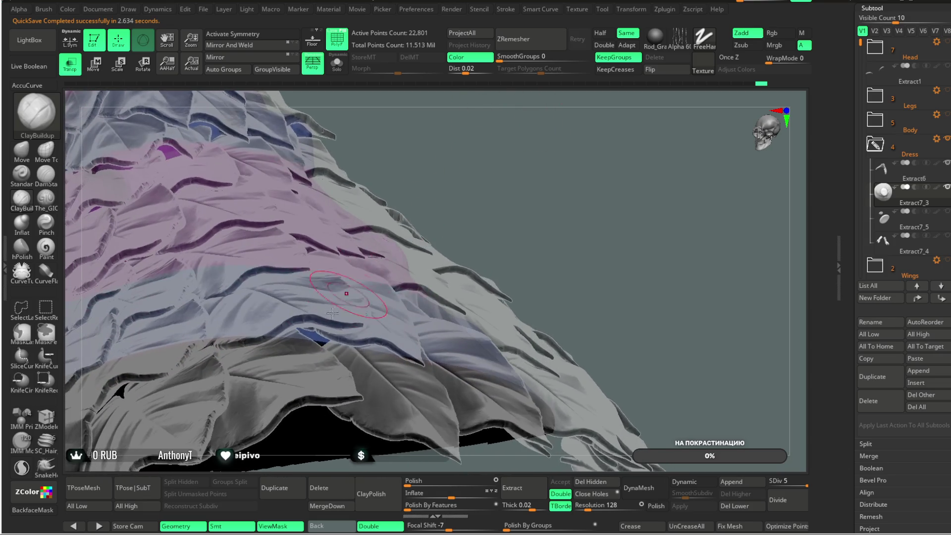
mouse_move(502, 151)
mouse_down()
mouse_move(528, 149)
mouse_move(344, 224)
mouse_up()
mouse_move(424, 124)
mouse_down()
mouse_move(488, 132)
mouse_move(390, 164)
mouse_up()
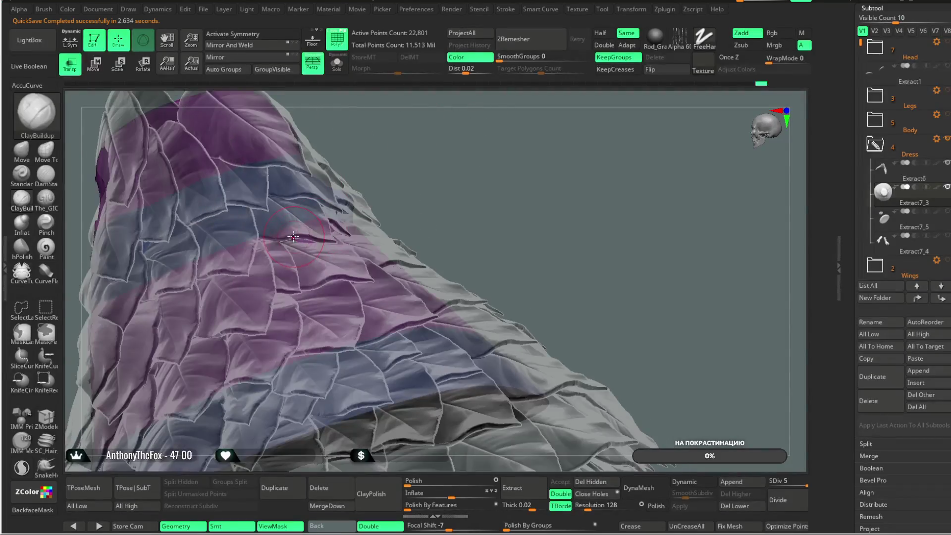
drag(356, 231, 381, 215)
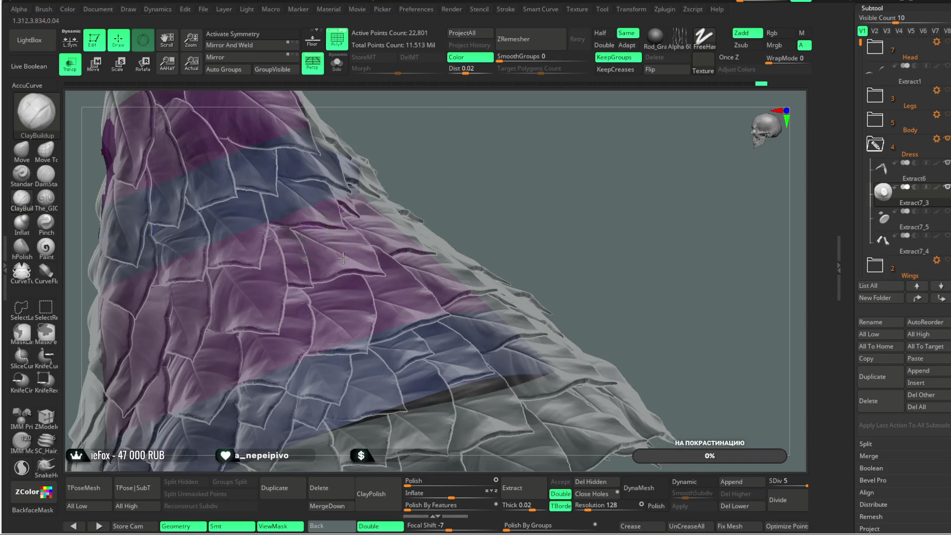
drag(435, 148, 302, 245)
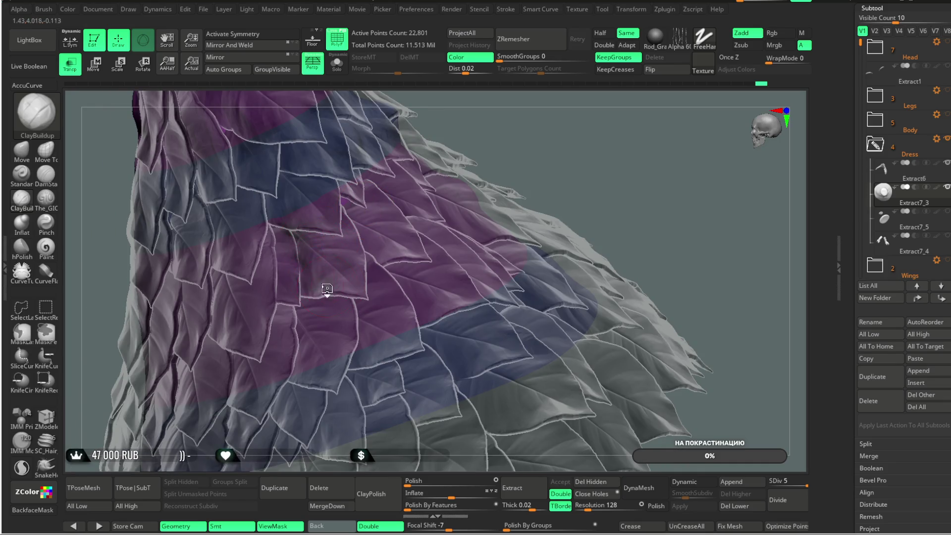
drag(496, 104, 362, 238)
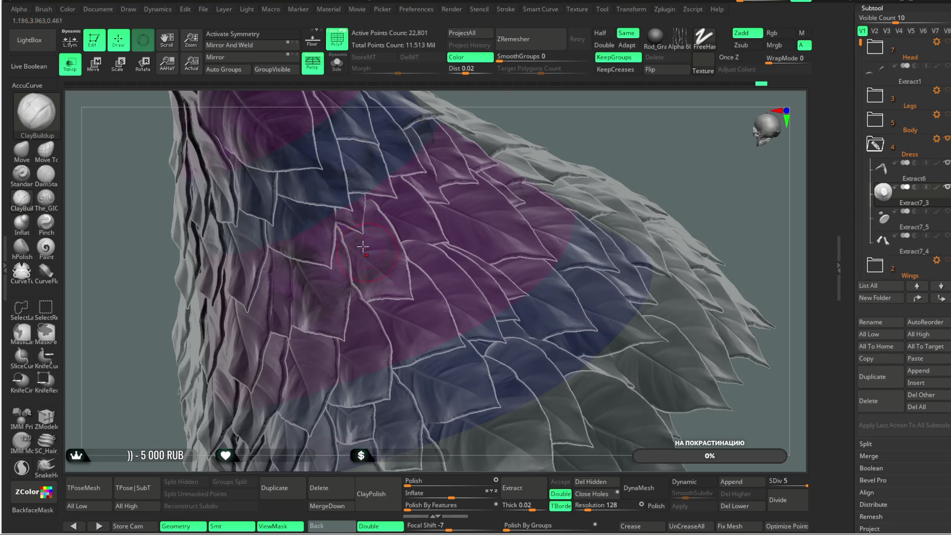
drag(473, 158, 359, 285)
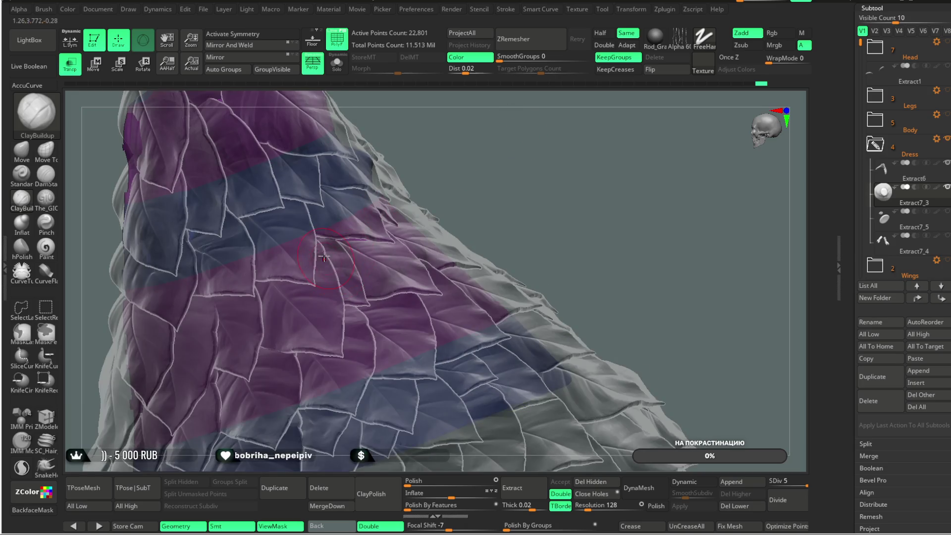
drag(431, 180, 298, 306)
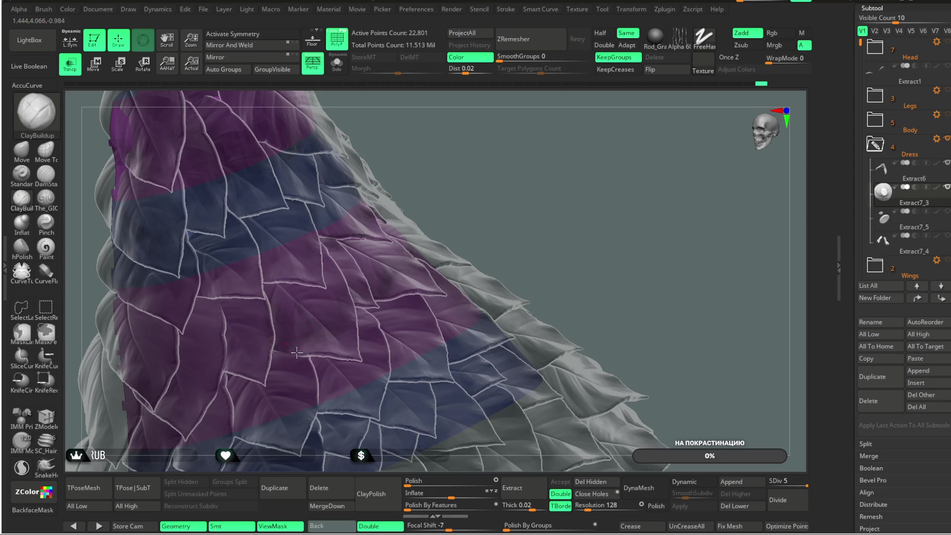
mouse_move(443, 113)
mouse_down()
mouse_move(271, 240)
mouse_move(296, 241)
mouse_up()
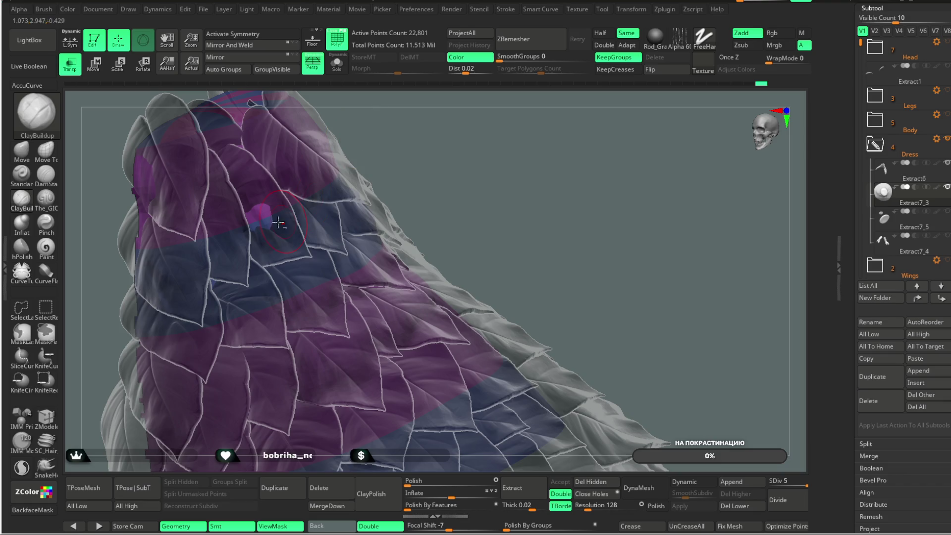
drag(393, 127, 341, 171)
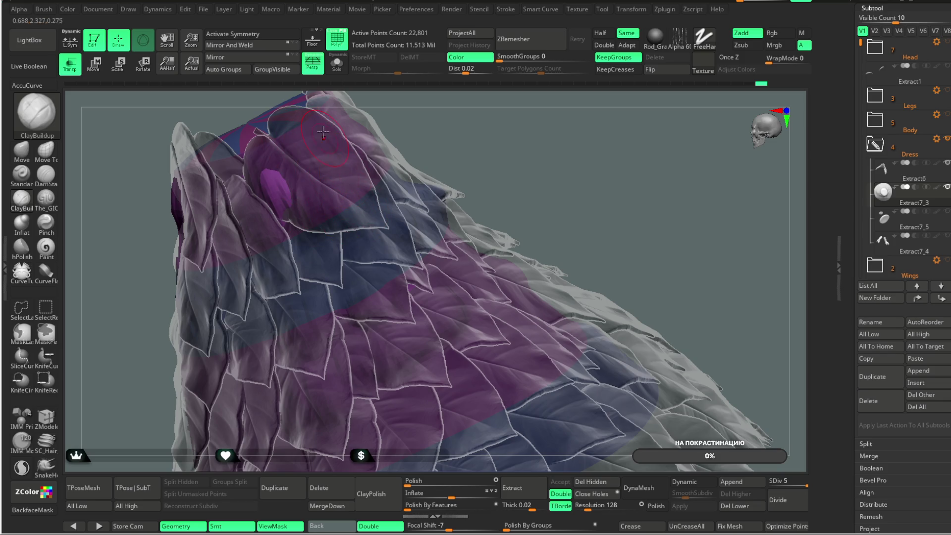
key(ctrl+z)
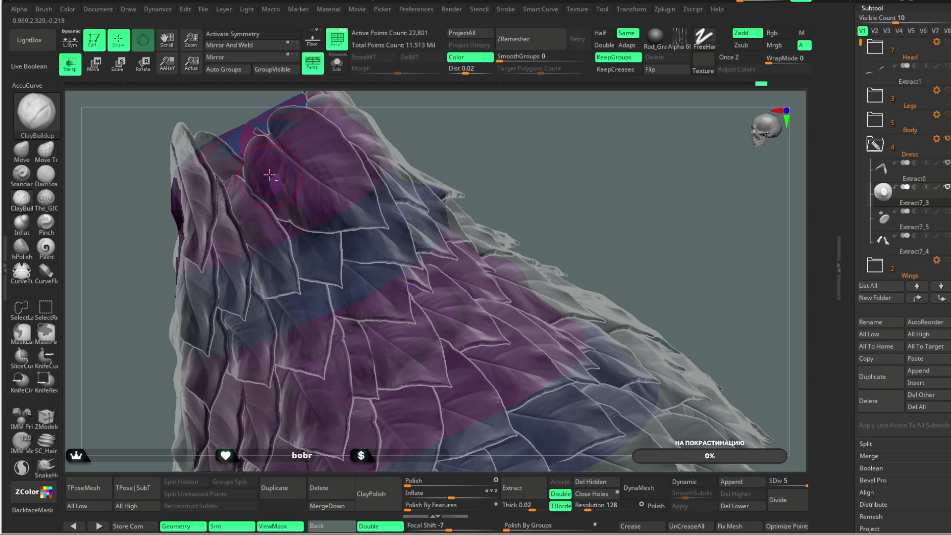
mouse_move(463, 127)
mouse_down()
mouse_move(483, 136)
mouse_move(508, 121)
mouse_move(370, 264)
mouse_up()
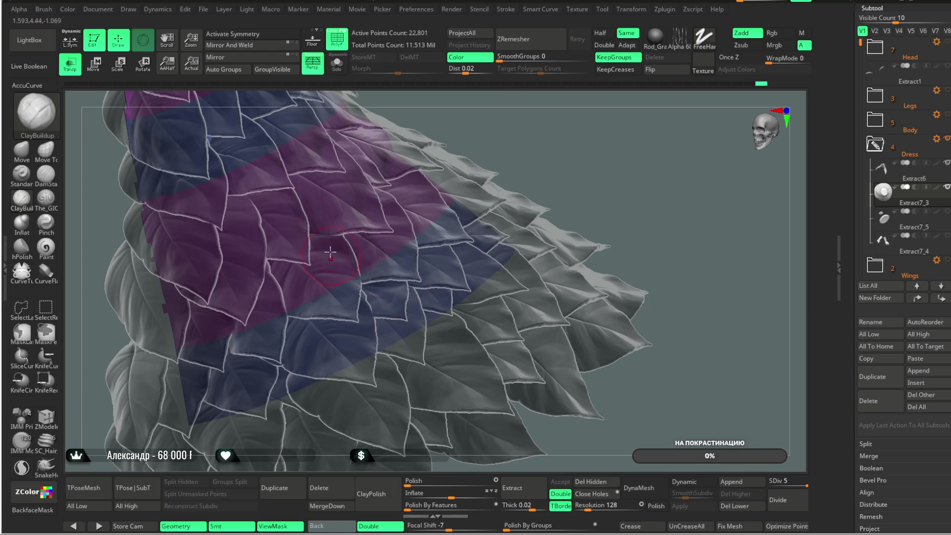
drag(468, 118, 385, 183)
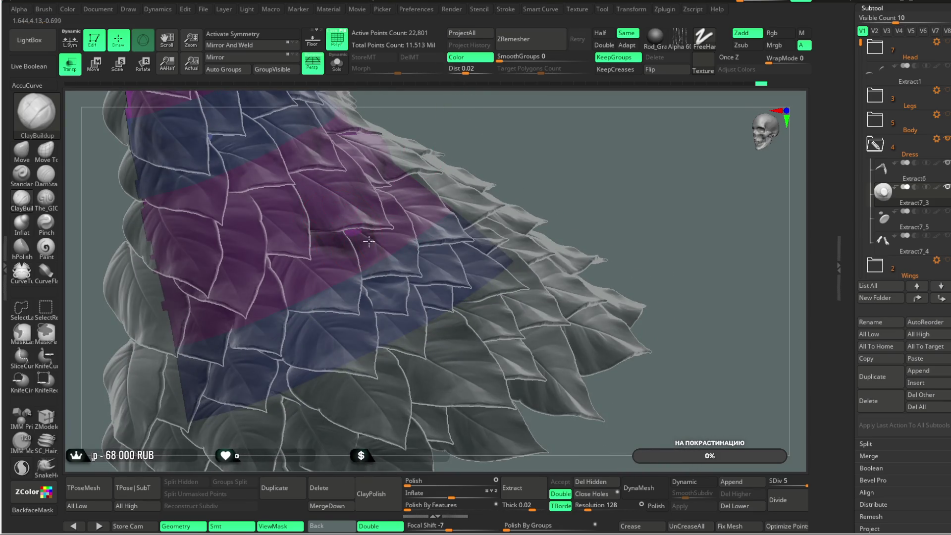
mouse_move(464, 107)
mouse_down()
mouse_move(425, 111)
mouse_move(385, 189)
mouse_move(290, 315)
mouse_up()
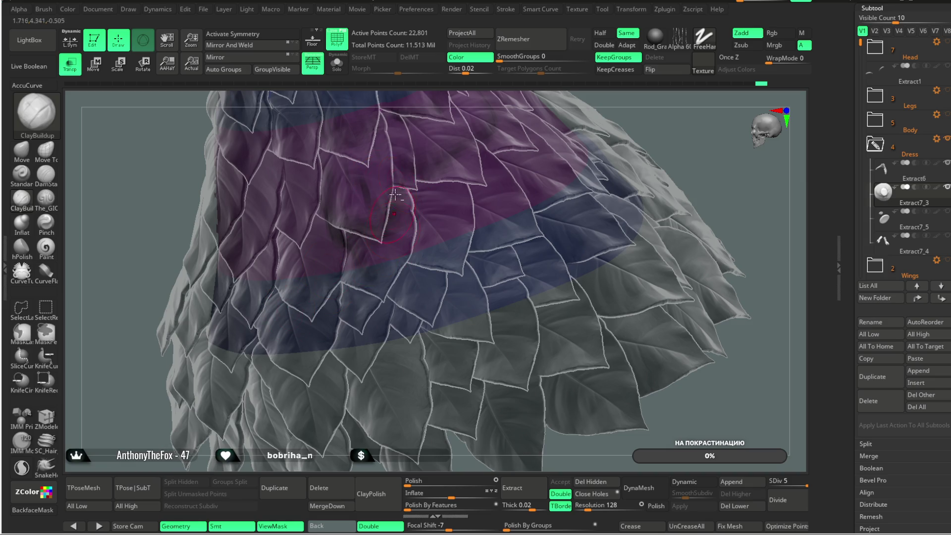
mouse_move(686, 148)
mouse_down()
mouse_move(622, 210)
mouse_move(634, 197)
mouse_move(627, 132)
mouse_move(359, 294)
mouse_up()
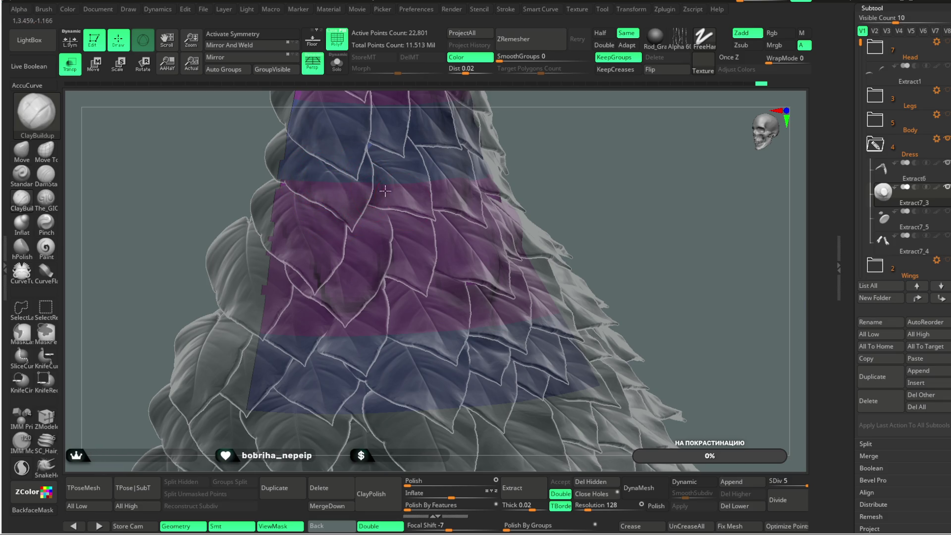
- Orbit the leaf dress to inspect the skirt from above, the front and the side
drag(379, 187, 457, 179)
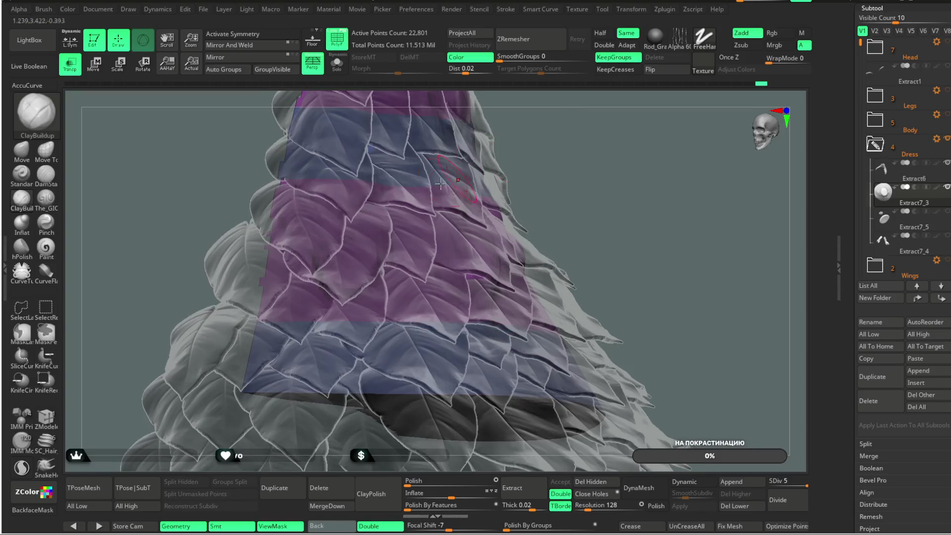
drag(527, 127, 388, 186)
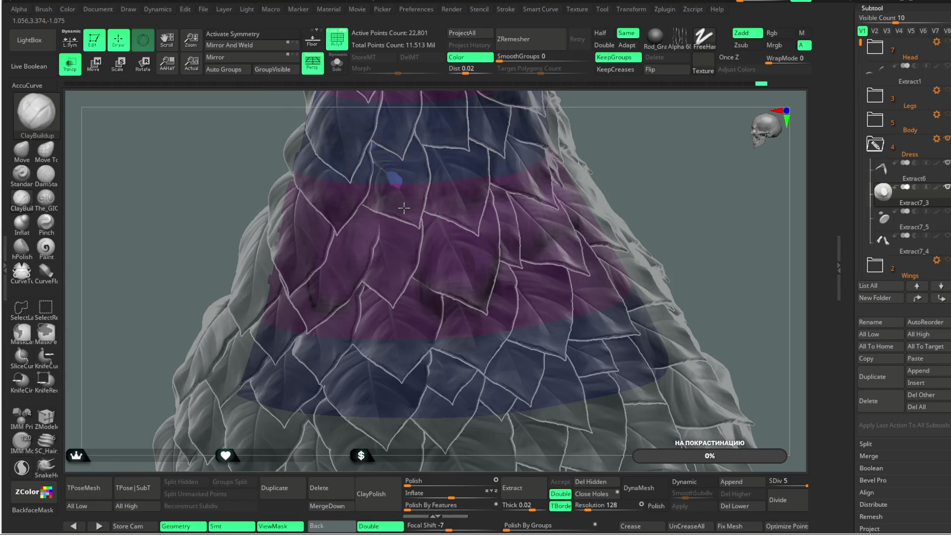
mouse_move(618, 140)
mouse_down()
mouse_move(601, 140)
mouse_move(592, 121)
mouse_move(602, 127)
mouse_move(609, 101)
mouse_move(365, 276)
mouse_up()
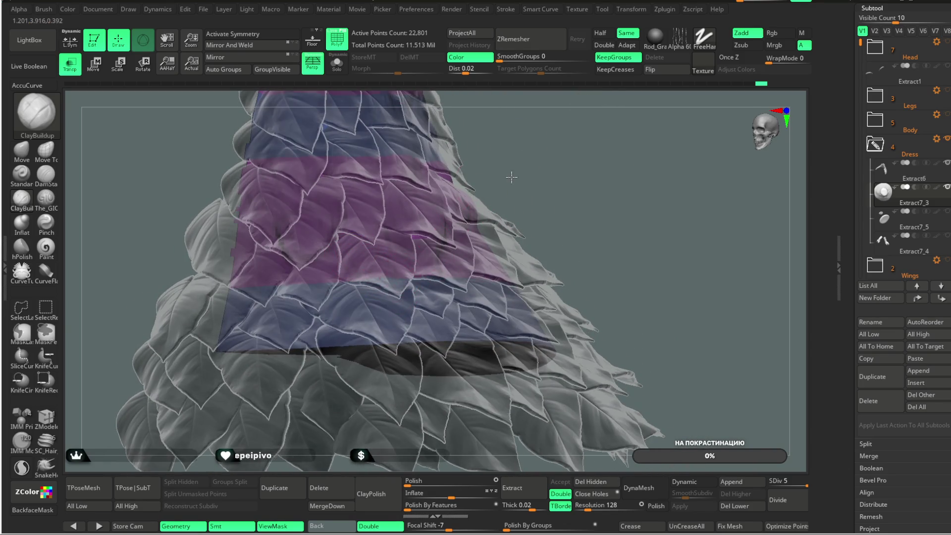
drag(513, 170, 351, 254)
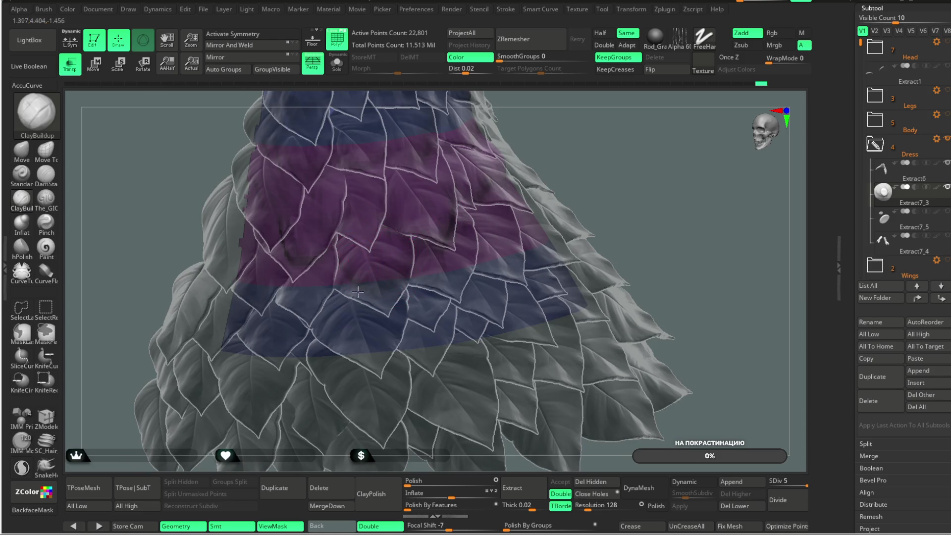
drag(567, 120, 348, 251)
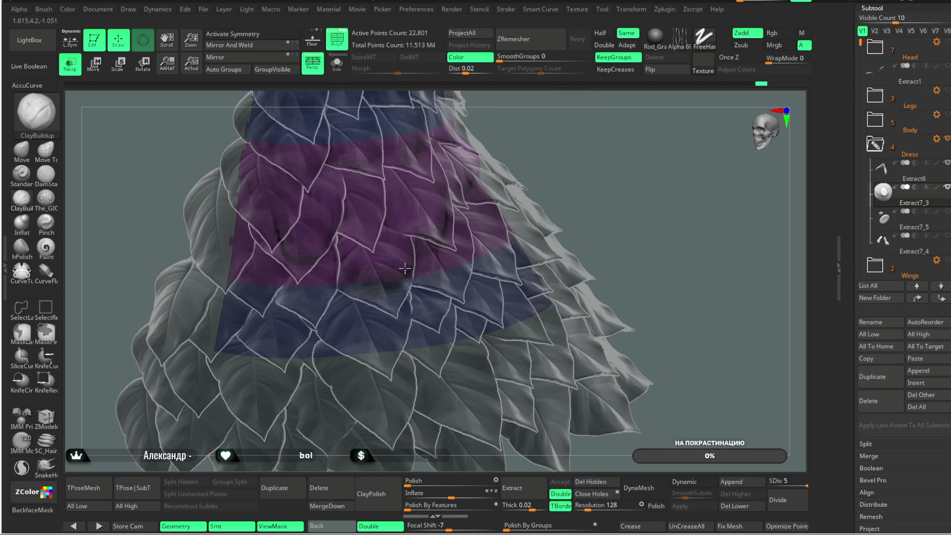
mouse_move(522, 149)
mouse_down()
mouse_move(492, 129)
mouse_move(303, 257)
mouse_move(629, 142)
mouse_move(293, 269)
mouse_up()
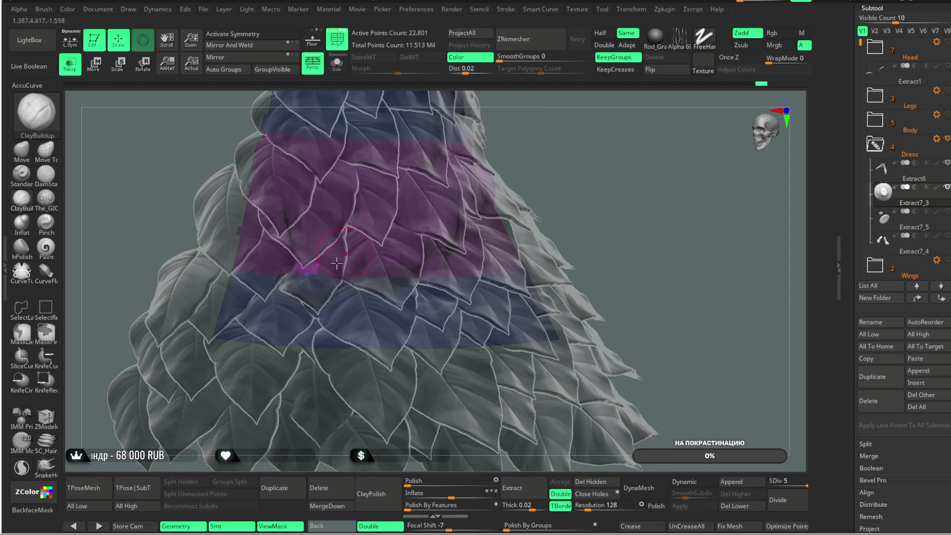
drag(504, 158, 475, 212)
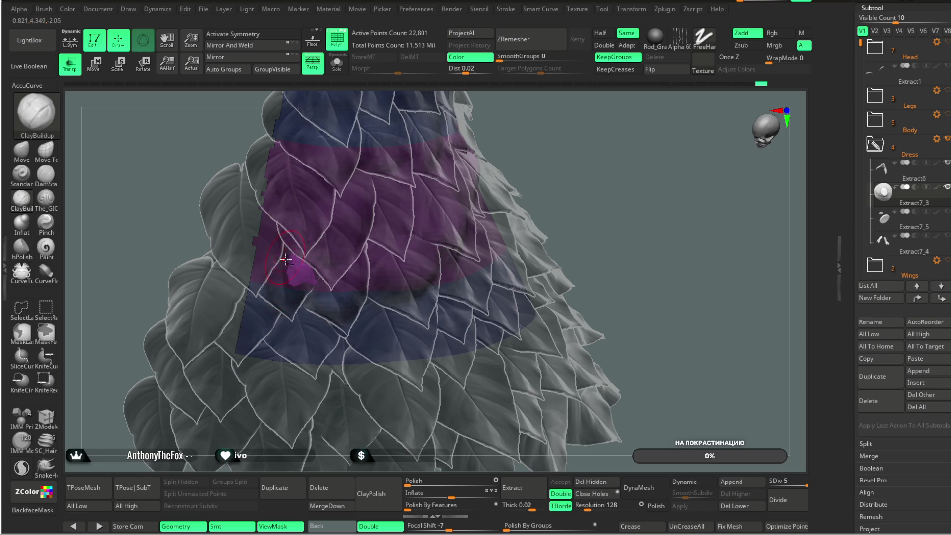
drag(309, 266, 473, 175)
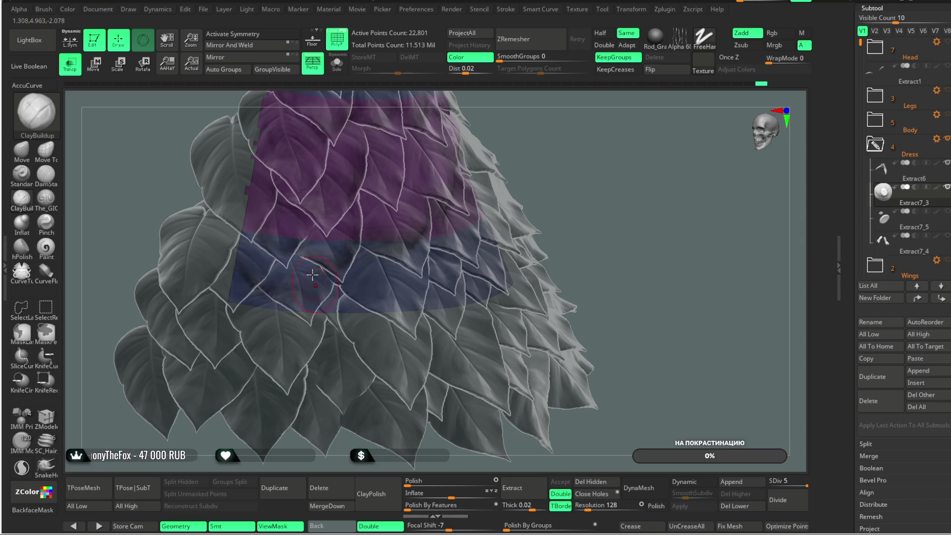
drag(425, 219, 337, 282)
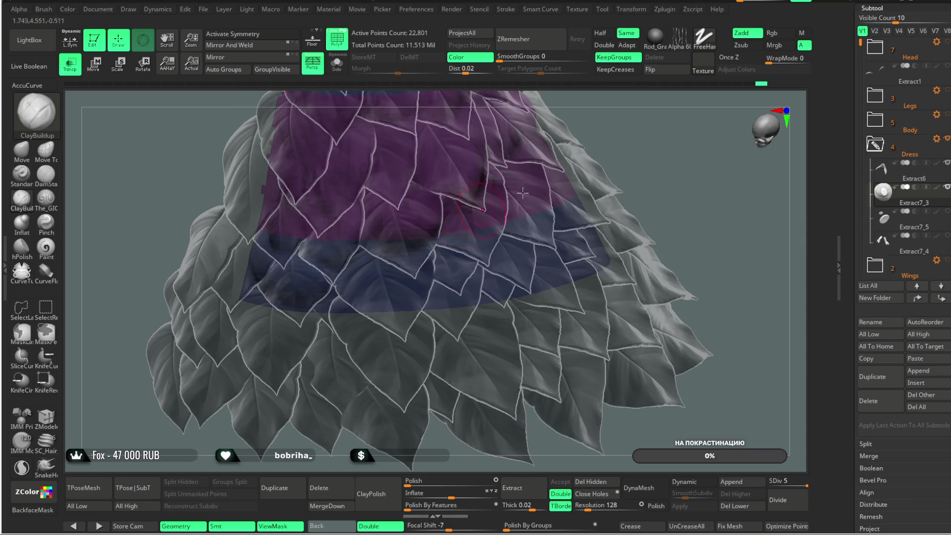
drag(500, 202, 318, 293)
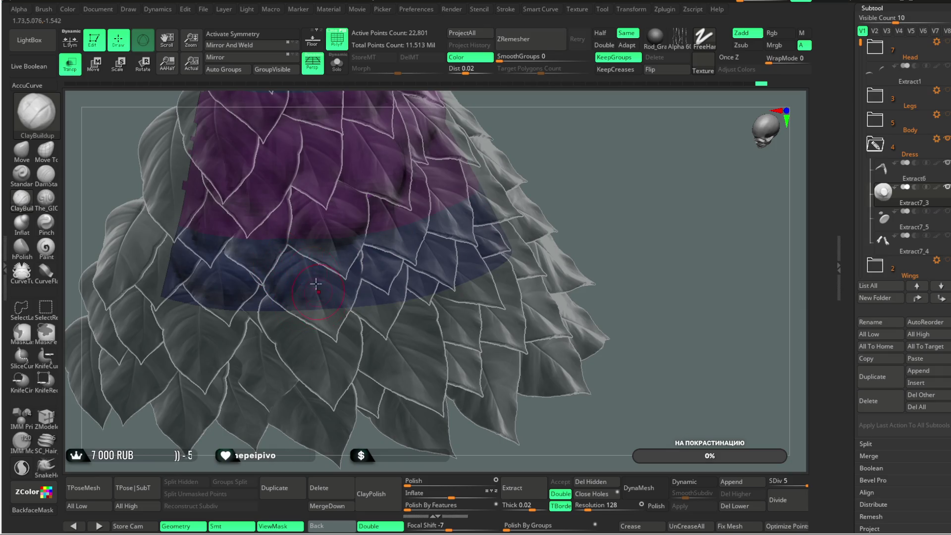
drag(517, 158, 306, 288)
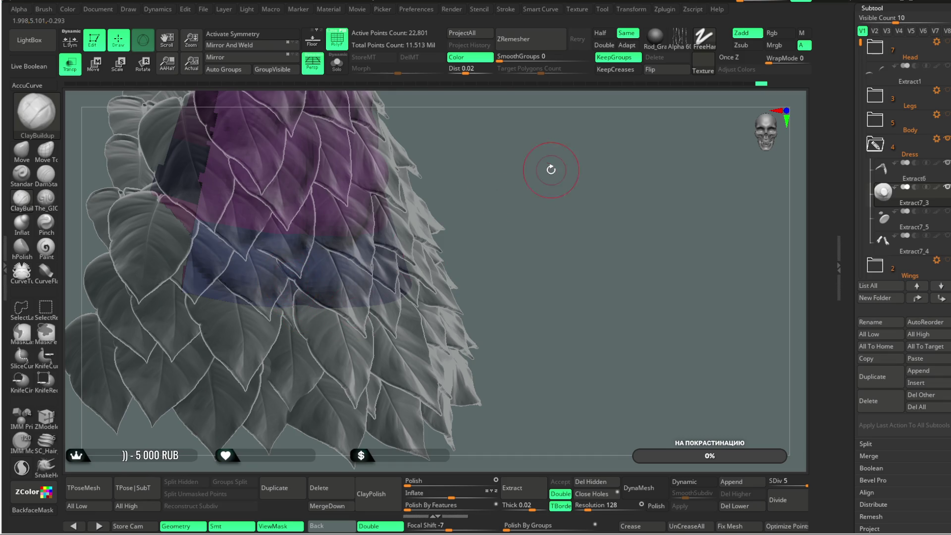
drag(552, 170, 419, 241)
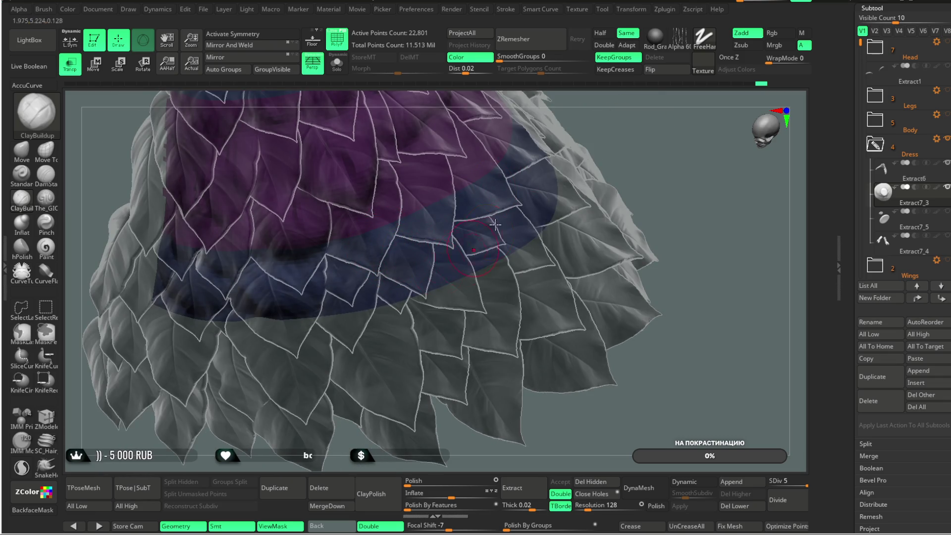
drag(590, 140, 355, 268)
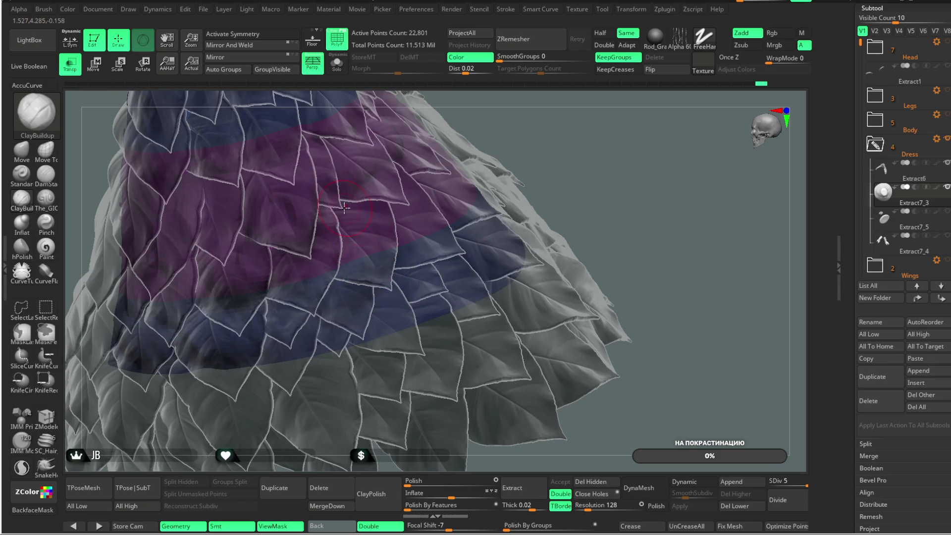
mouse_move(439, 219)
mouse_down()
mouse_move(370, 239)
mouse_move(340, 225)
mouse_up()
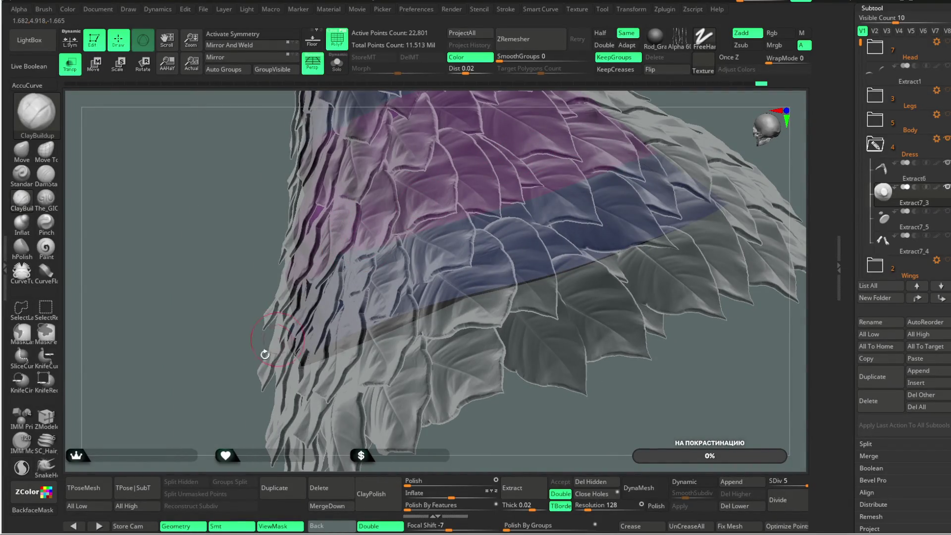
drag(273, 343, 240, 393)
mouse_move(613, 121)
mouse_down()
mouse_move(599, 138)
mouse_move(342, 264)
mouse_up()
mouse_move(510, 130)
mouse_down()
mouse_move(457, 148)
mouse_move(468, 181)
mouse_move(290, 224)
mouse_up()
mouse_move(231, 241)
mouse_down()
mouse_move(240, 250)
mouse_move(313, 223)
mouse_move(432, 163)
mouse_move(412, 205)
mouse_up()
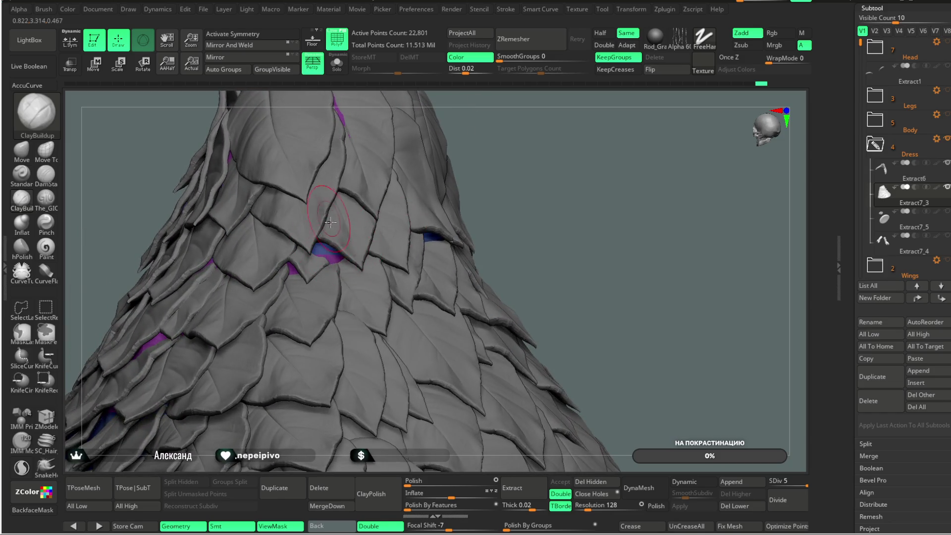
- Select the Move brush while zoomed in close on the leaf gaps
mouse_move(359, 244)
mouse_down()
mouse_move(391, 201)
mouse_move(330, 217)
mouse_up()
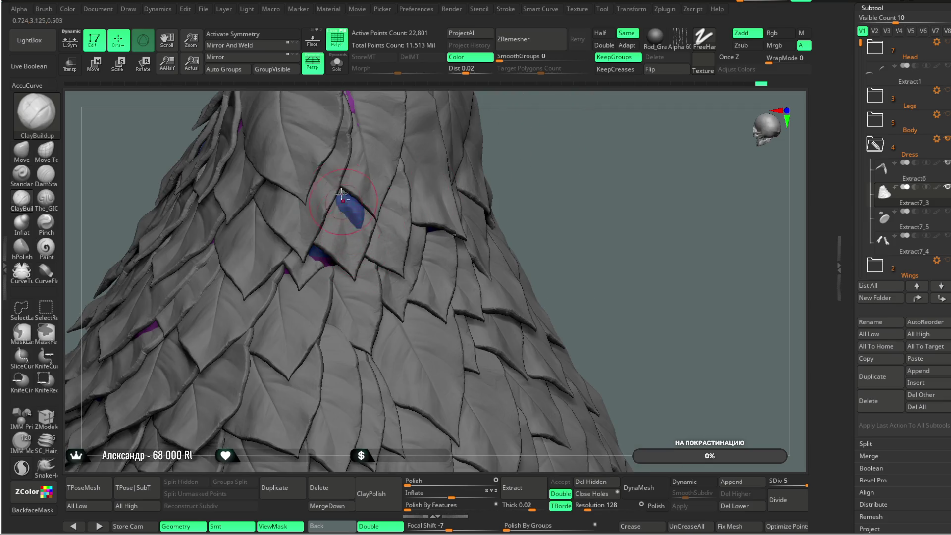
drag(411, 216, 322, 252)
mouse_move(464, 156)
mouse_down()
mouse_move(497, 148)
mouse_move(495, 126)
mouse_move(316, 174)
mouse_up()
click(23, 152)
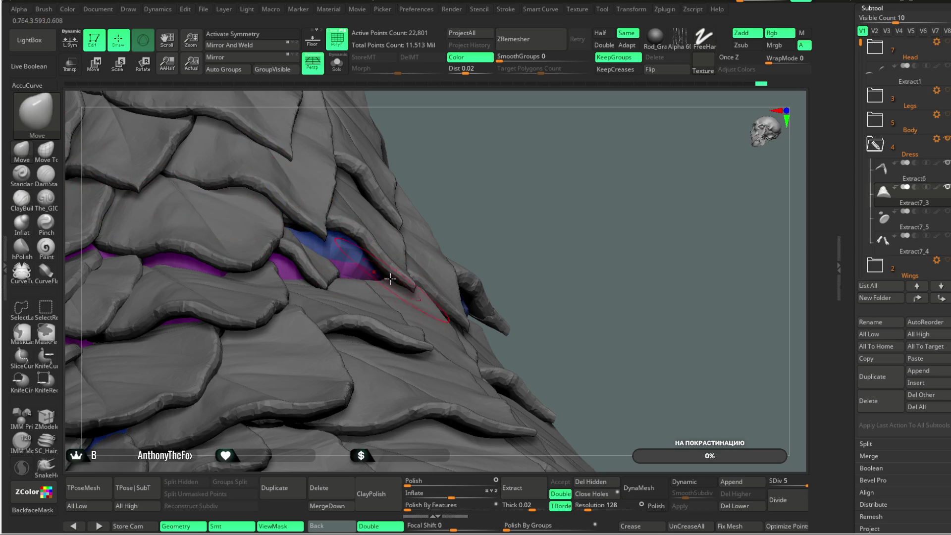
right_drag(394, 282, 326, 235)
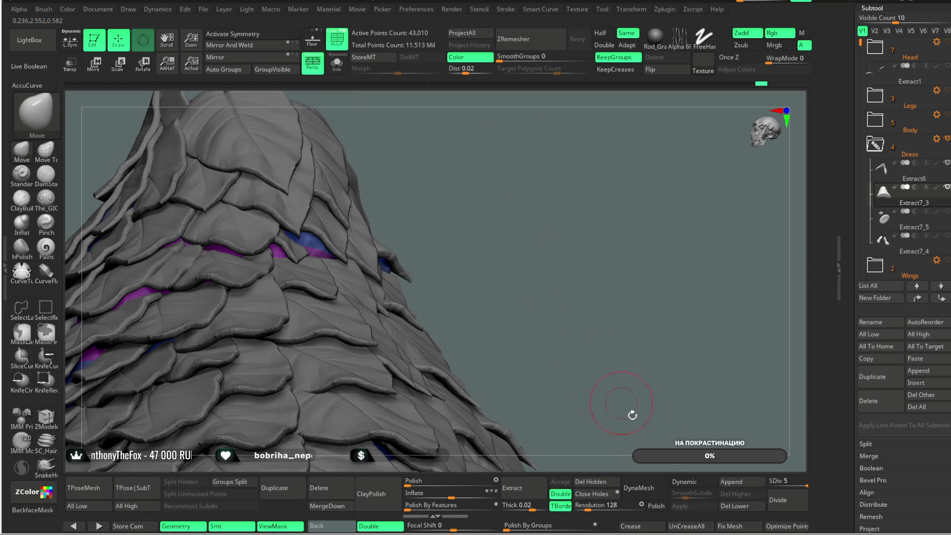
- Divide the leaf mesh twice, raising SDiv from 5 to 7 with 688,130 active points
click(788, 510)
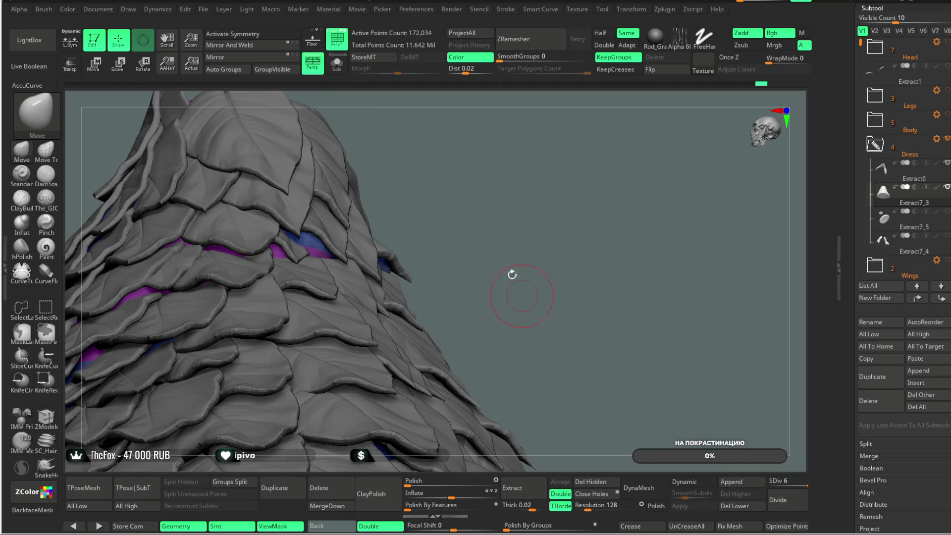
alt+right_drag(520, 297, 411, 236)
mouse_move(471, 173)
right_down()
mouse_move(506, 187)
mouse_move(420, 237)
right_up()
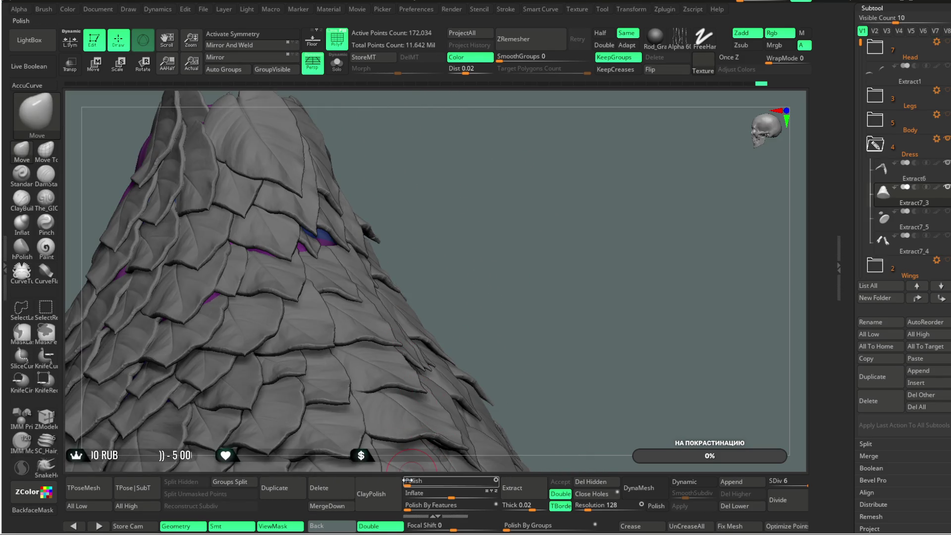
mouse_move(466, 179)
alt+right_down()
mouse_move(511, 186)
mouse_move(341, 253)
alt+right_up()
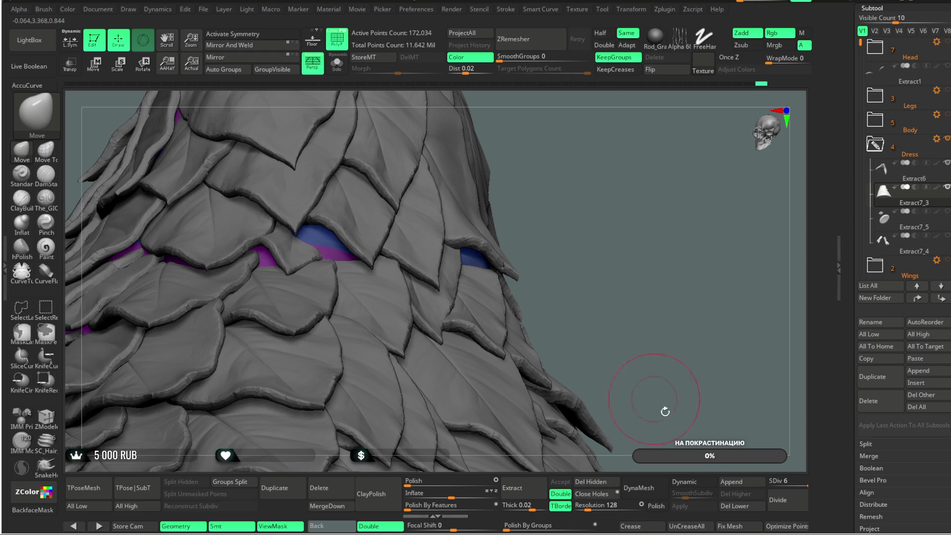
click(786, 505)
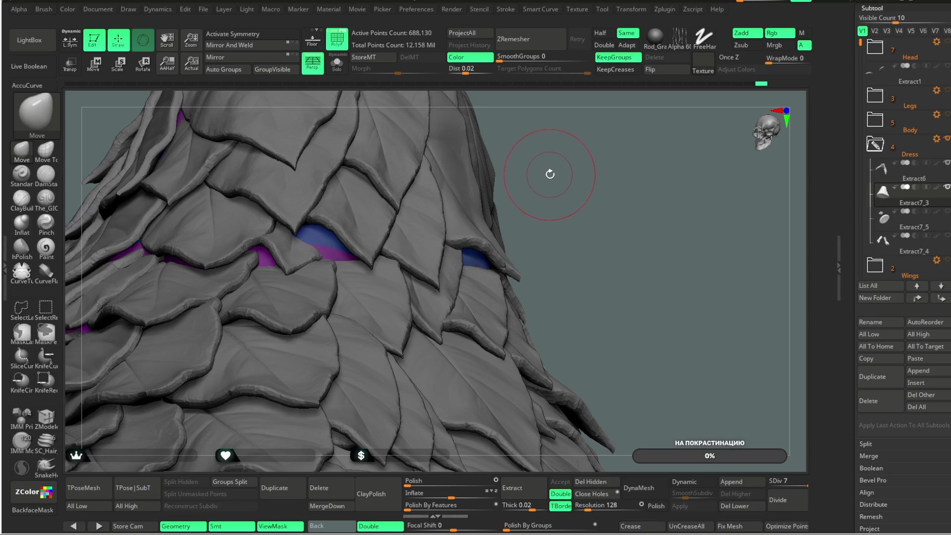
- Inspect the grey overlapping leaves from several angles for gaps showing the purple body
mouse_move(547, 174)
mouse_down()
mouse_move(556, 173)
mouse_move(342, 294)
mouse_up()
mouse_move(344, 206)
mouse_down()
mouse_move(410, 159)
mouse_move(254, 273)
mouse_up()
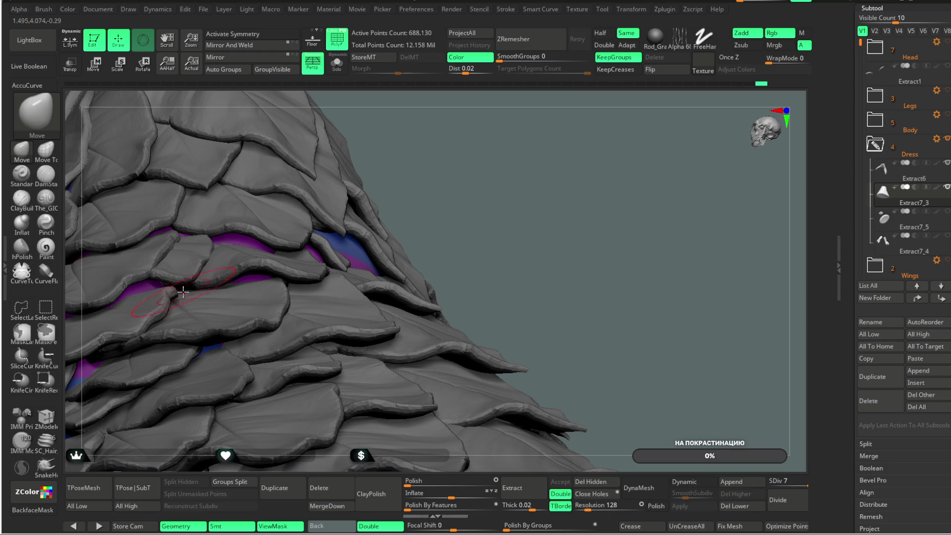
mouse_move(329, 187)
mouse_down()
mouse_move(289, 284)
mouse_move(240, 282)
mouse_move(589, 92)
mouse_up()
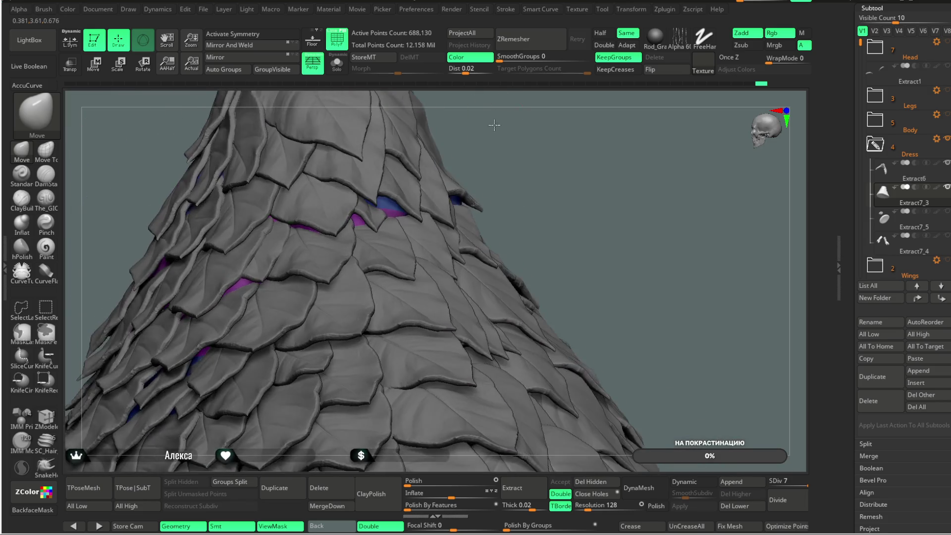
mouse_move(594, 116)
mouse_down()
mouse_move(483, 149)
mouse_move(543, 96)
mouse_move(488, 159)
mouse_move(303, 291)
mouse_up()
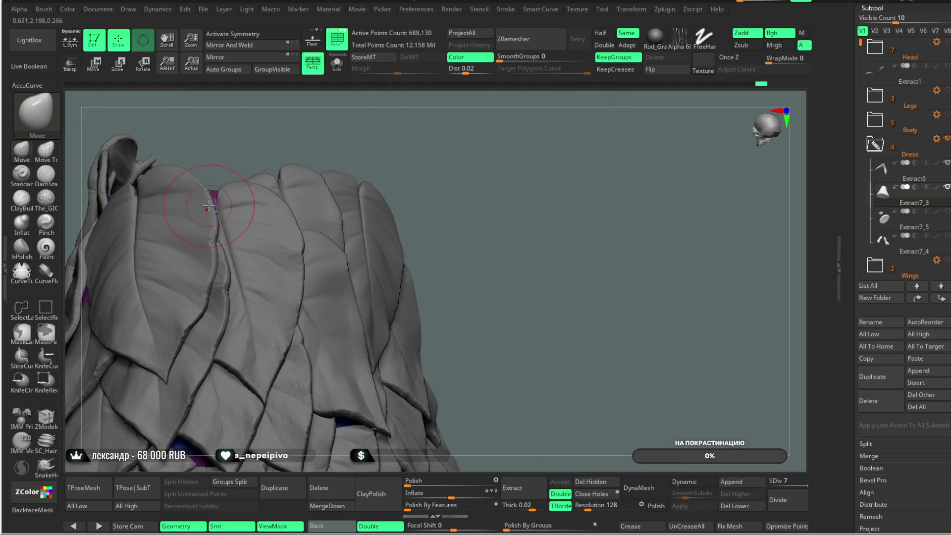
mouse_move(406, 154)
mouse_down()
mouse_move(424, 139)
mouse_move(276, 253)
mouse_move(322, 221)
mouse_up()
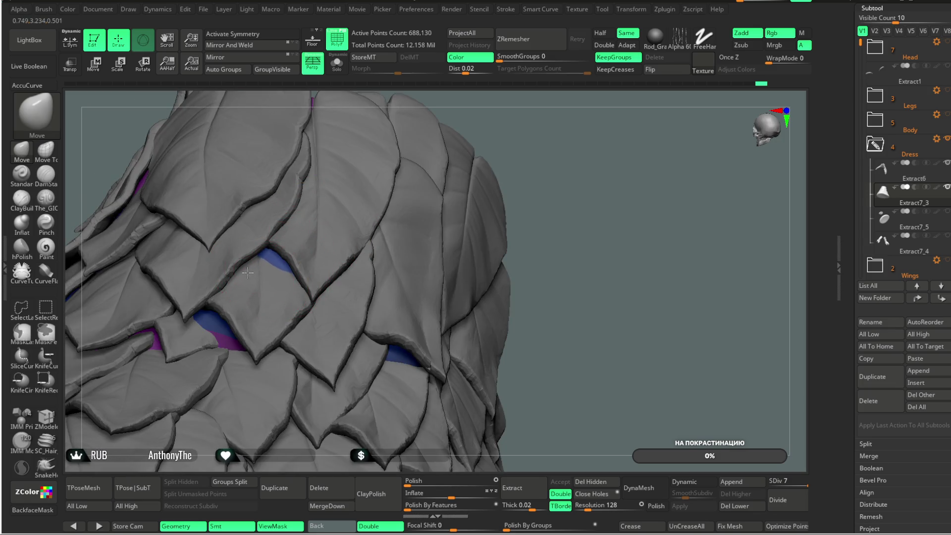
mouse_move(450, 149)
mouse_down()
mouse_move(407, 172)
mouse_move(280, 313)
mouse_up()
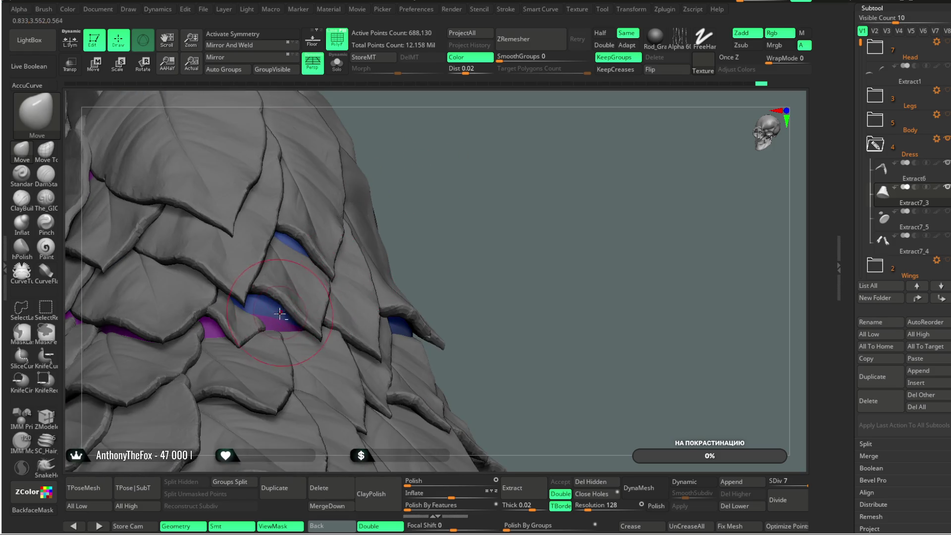
mouse_move(444, 174)
mouse_down()
mouse_move(270, 319)
mouse_move(321, 279)
mouse_up()
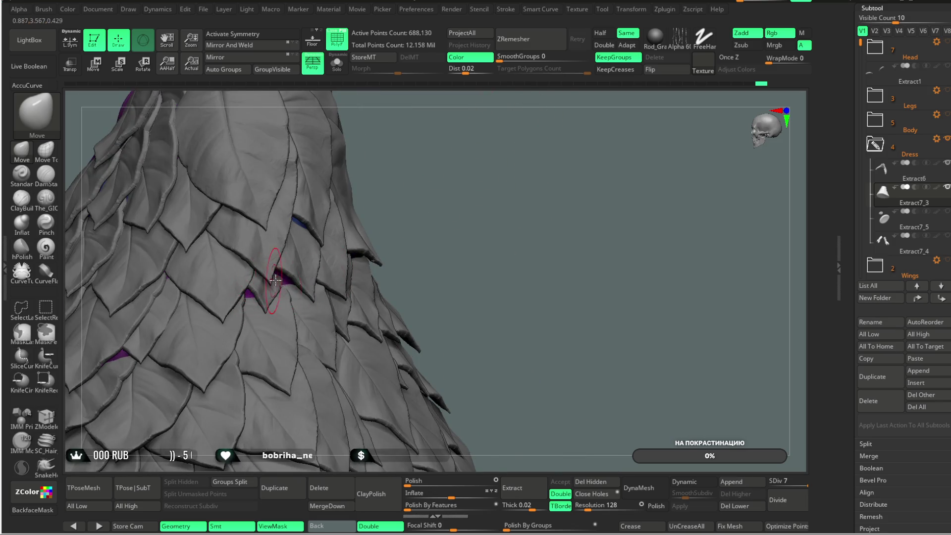
drag(439, 193, 294, 275)
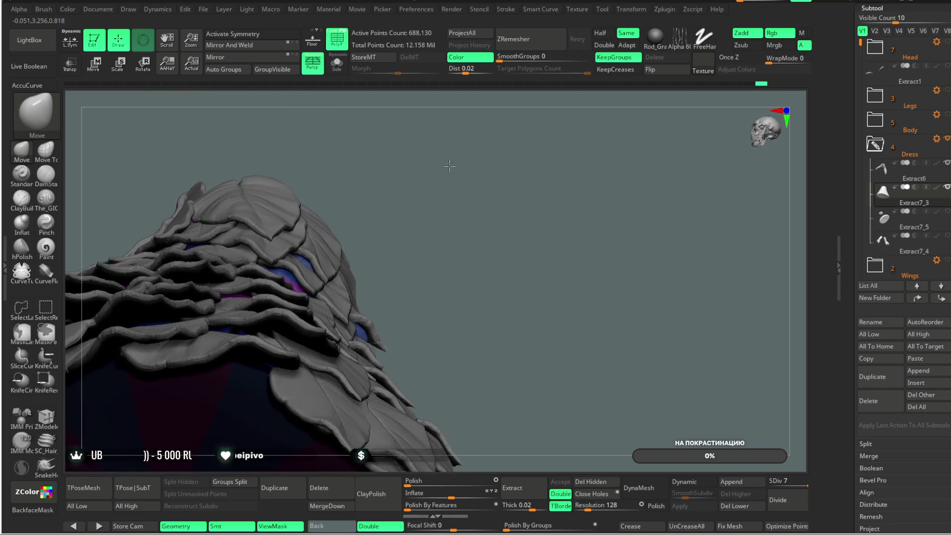
drag(496, 177, 430, 287)
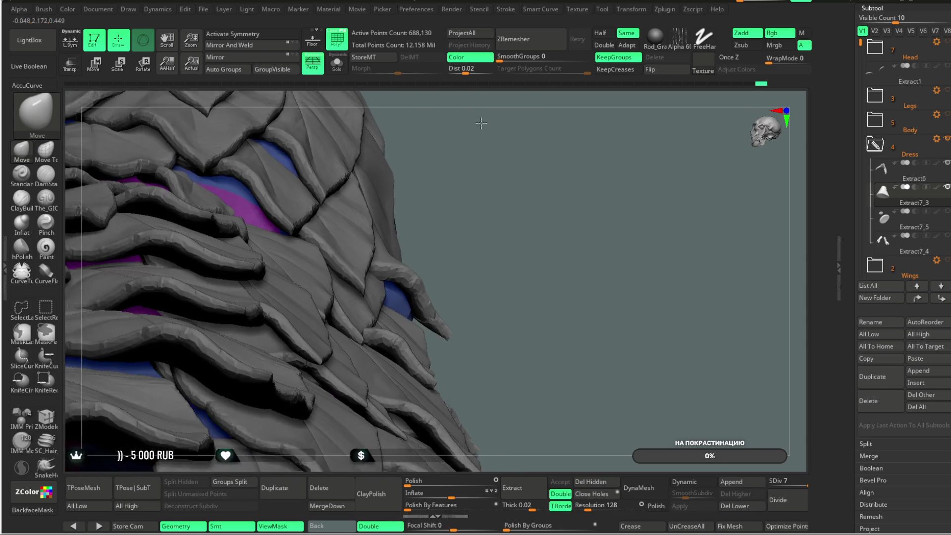
drag(600, 136, 462, 212)
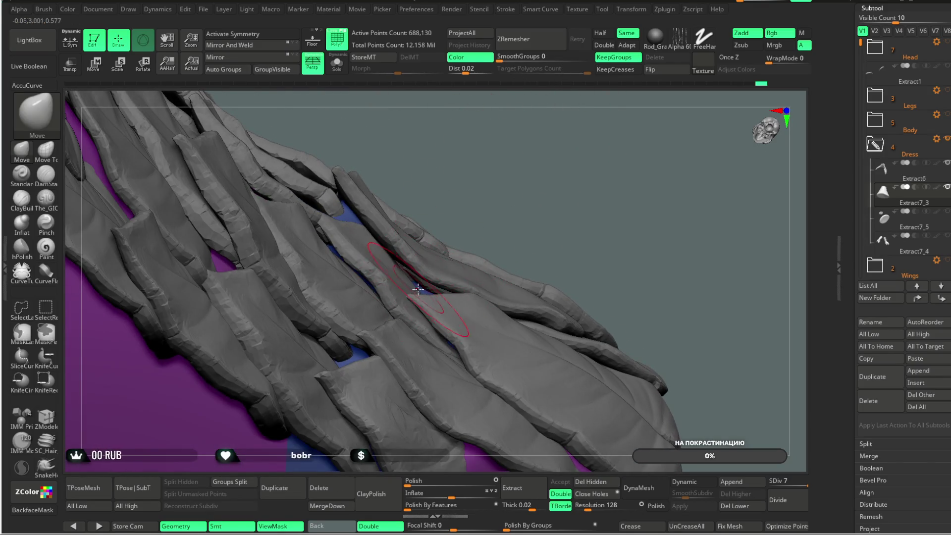
- Make the Extract6 leaf layer (Subtool 17) active and pick the Move Topological brush
mouse_move(563, 207)
mouse_down()
mouse_move(543, 198)
mouse_move(461, 341)
mouse_move(552, 209)
mouse_move(442, 342)
mouse_up()
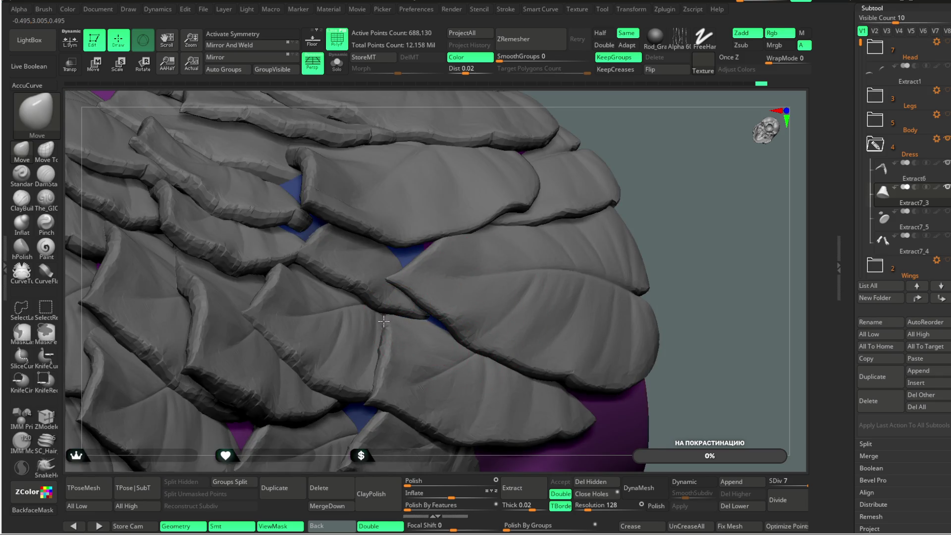
mouse_move(470, 285)
mouse_down()
mouse_move(348, 302)
mouse_move(592, 132)
mouse_move(421, 258)
mouse_move(364, 286)
mouse_up()
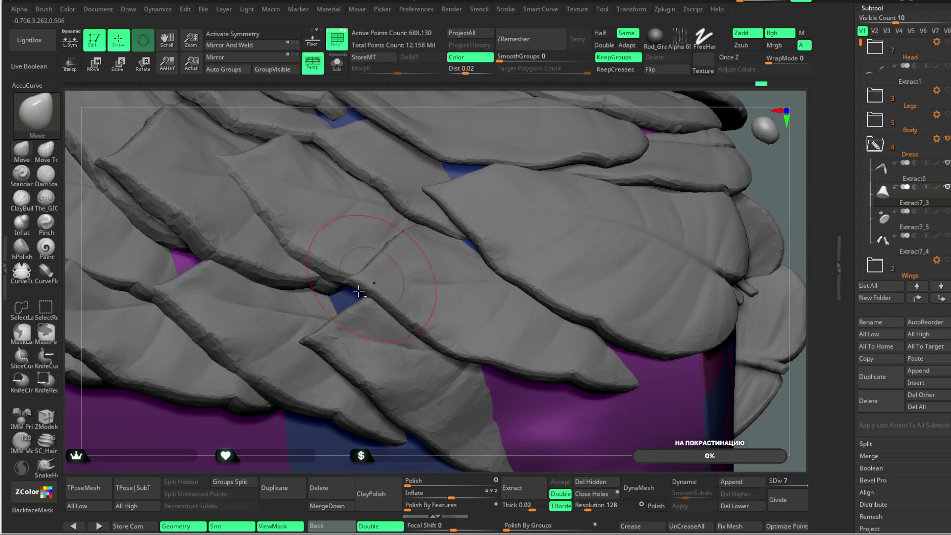
drag(285, 444, 312, 299)
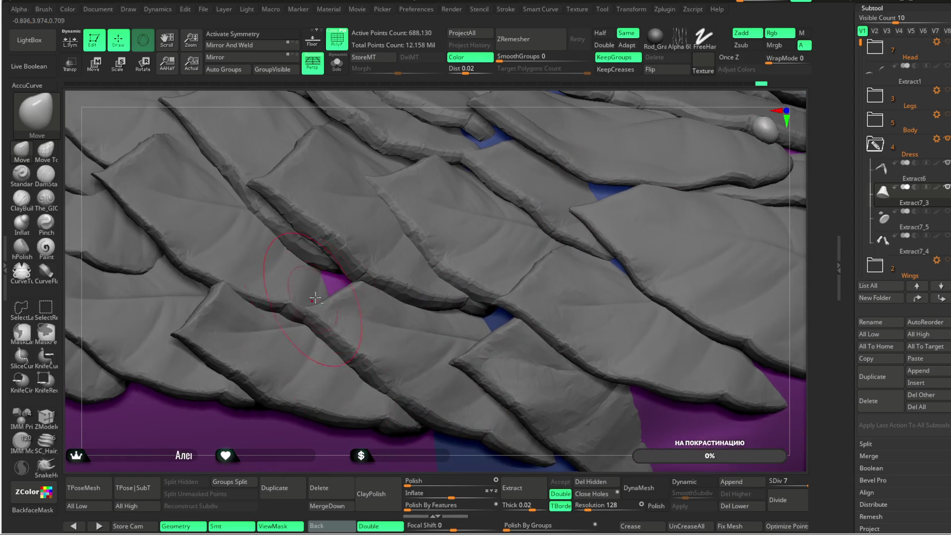
right_drag(310, 344, 335, 292)
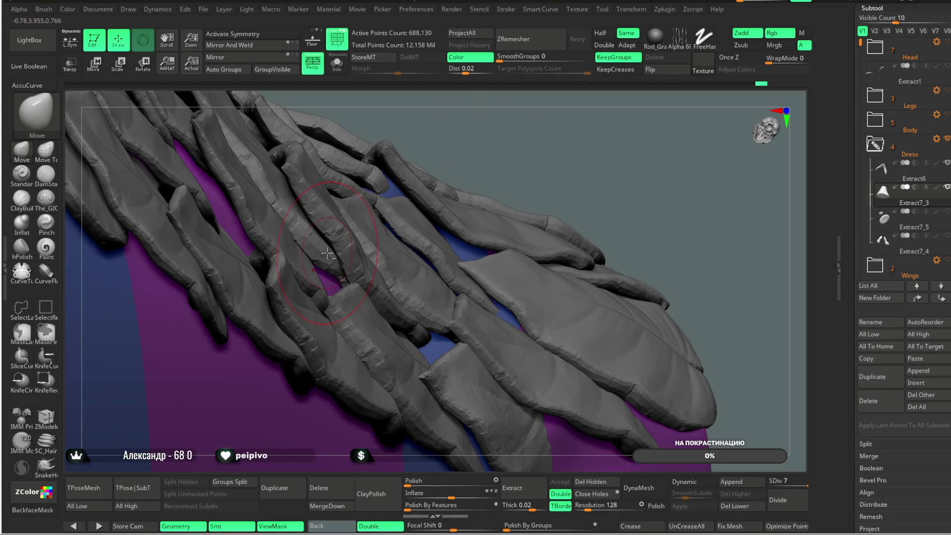
drag(327, 254, 108, 238)
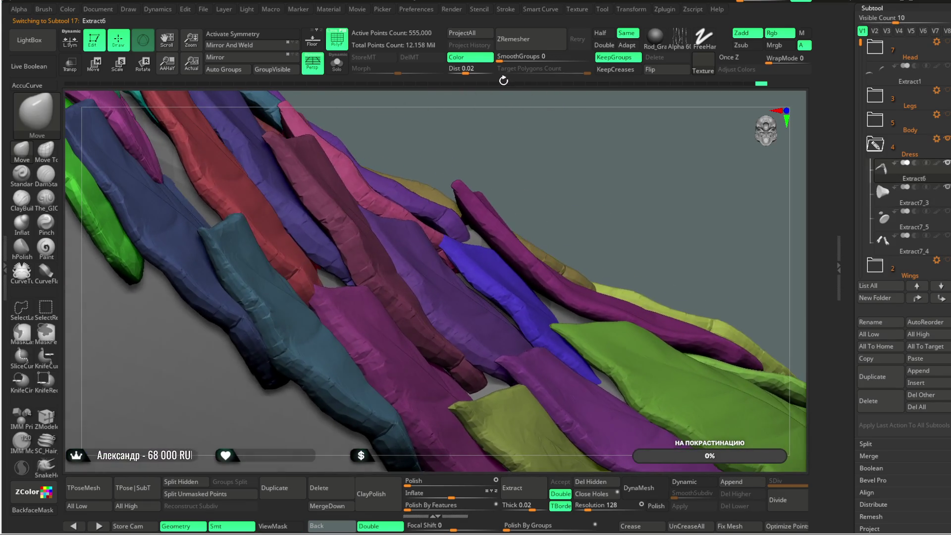
click(54, 155)
- Enable BackfaceMask for the Move Topological brush on the coloured leaf layer
mouse_move(334, 276)
right_down()
mouse_move(527, 178)
mouse_move(530, 124)
mouse_move(368, 284)
right_up()
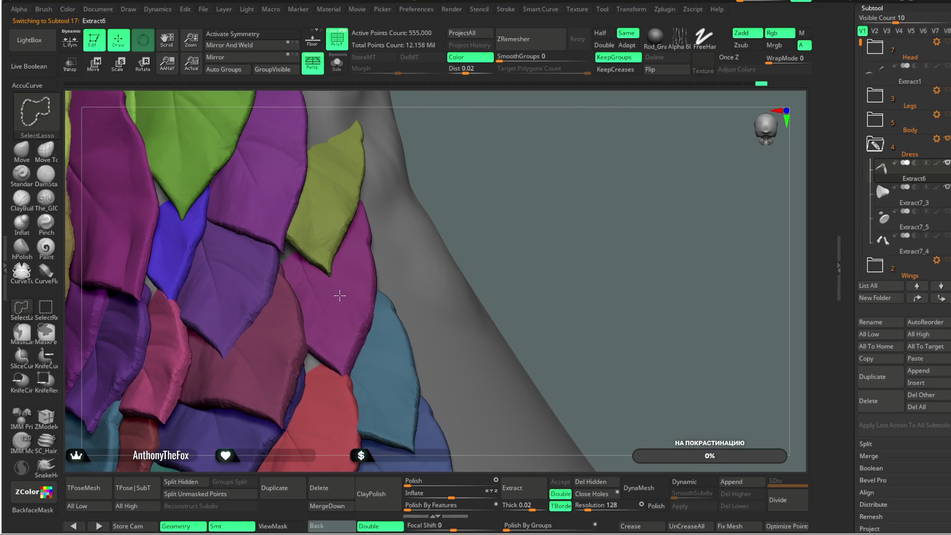
mouse_move(485, 187)
right_down()
mouse_move(515, 121)
mouse_move(141, 285)
right_up()
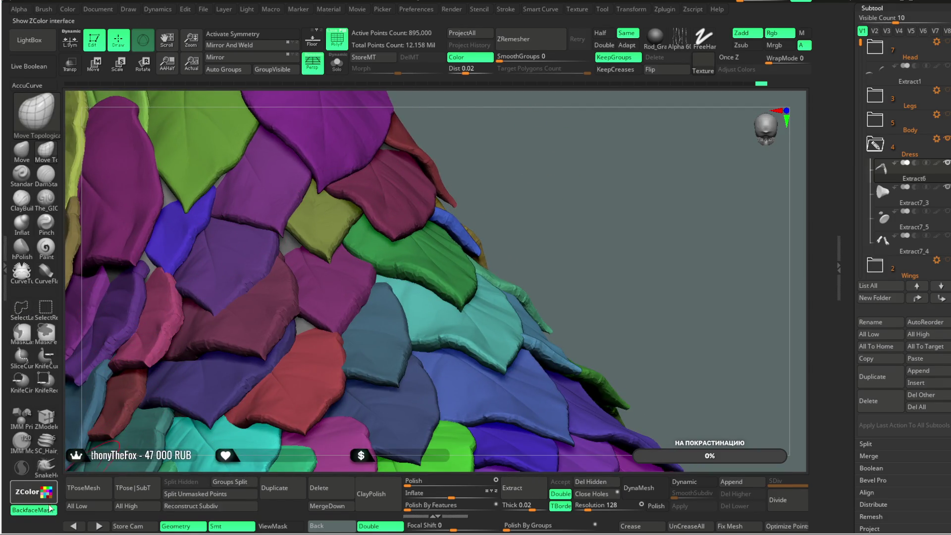
mouse_move(142, 285)
right_down()
mouse_move(463, 218)
mouse_move(484, 223)
mouse_move(449, 222)
right_up()
key(space)
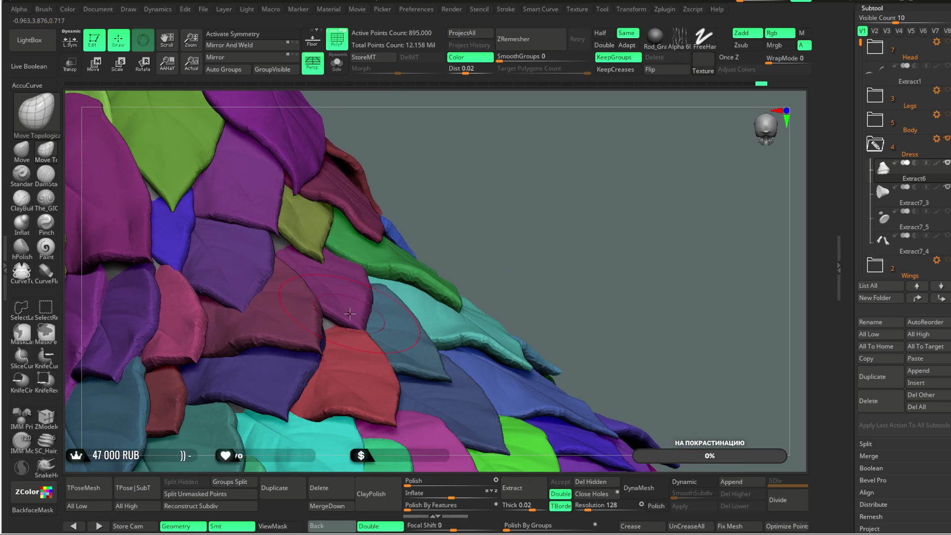
mouse_move(363, 312)
right_down()
mouse_move(435, 198)
mouse_move(391, 295)
right_up()
mouse_move(375, 252)
right_down()
mouse_move(335, 208)
mouse_move(62, 269)
right_up()
click(34, 510)
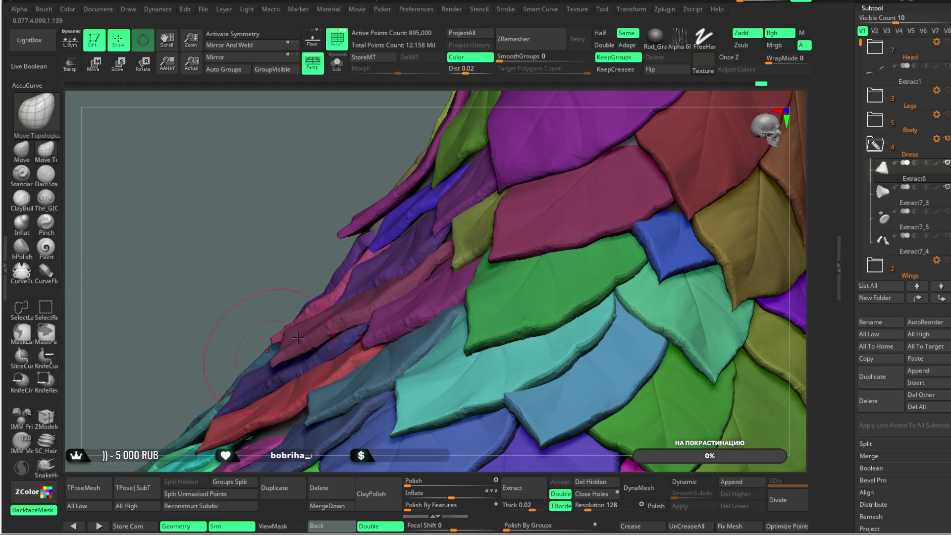
- Orbit the coloured leaf layers to review them from above and low side angles
mouse_move(335, 259)
right_down()
mouse_move(309, 201)
mouse_move(402, 277)
right_up()
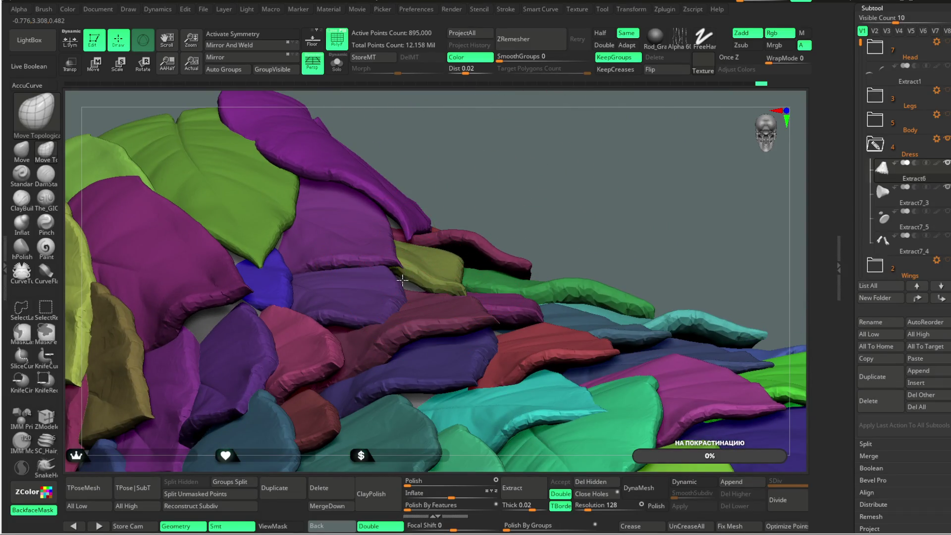
mouse_move(399, 280)
right_down()
mouse_move(431, 186)
mouse_move(459, 174)
right_up()
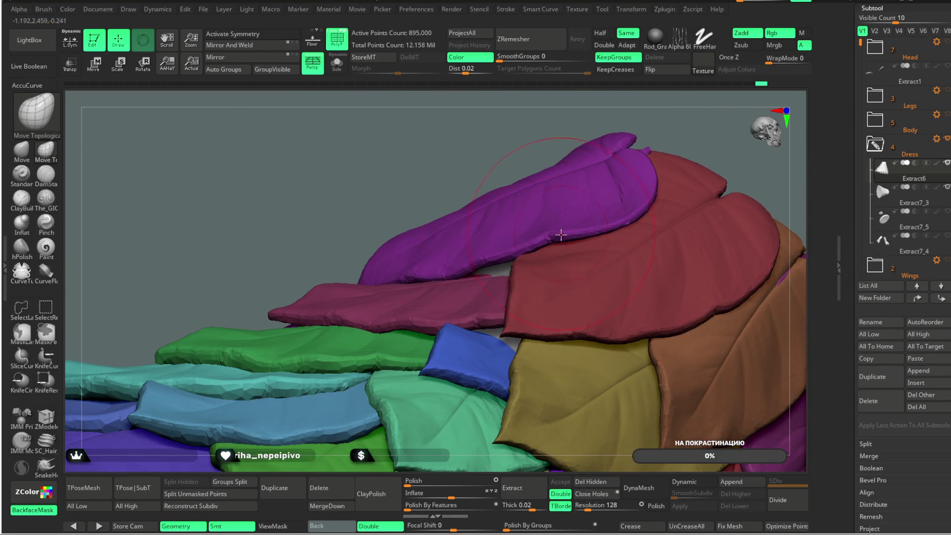
right_drag(563, 245, 549, 209)
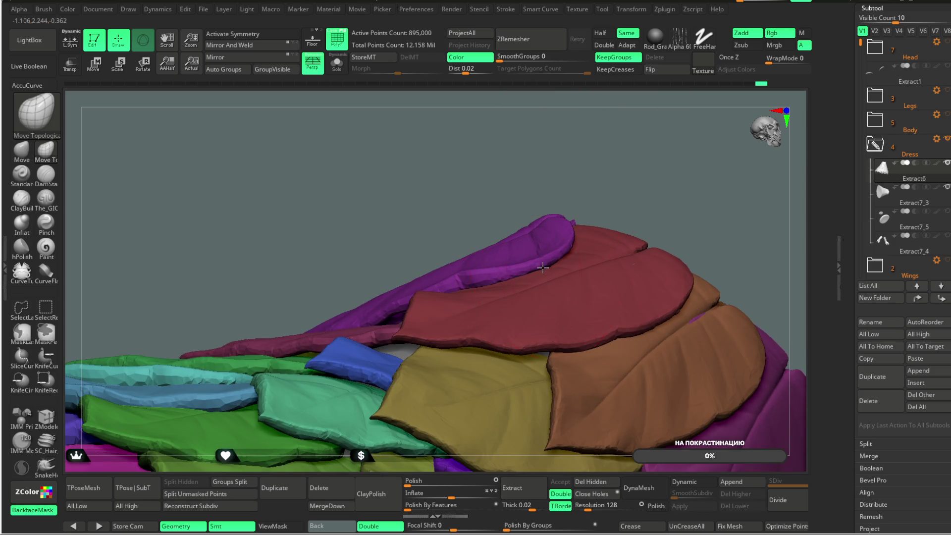
right_drag(542, 268, 573, 191)
mouse_move(664, 144)
right_down()
mouse_move(591, 177)
mouse_move(578, 241)
right_up()
right_drag(615, 153, 441, 267)
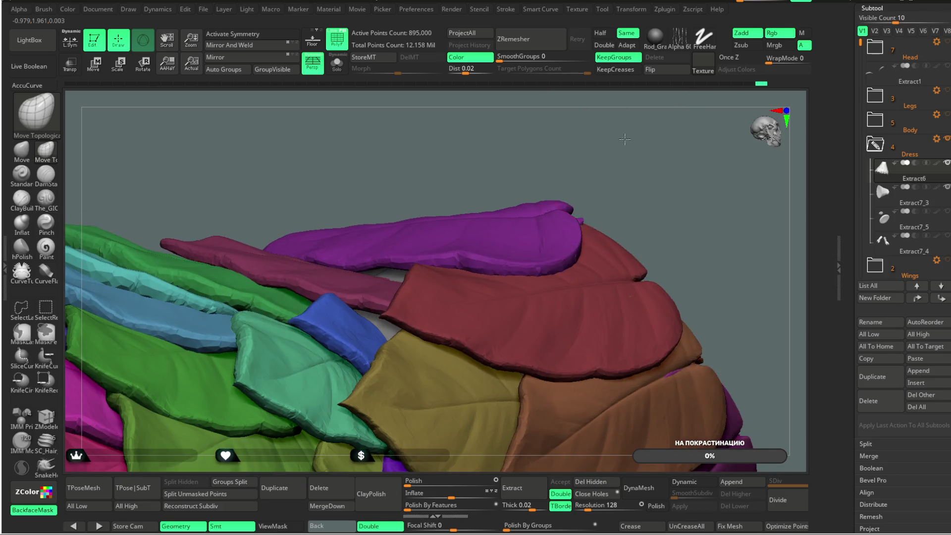
mouse_move(491, 228)
right_down()
mouse_move(623, 146)
mouse_move(475, 250)
right_up()
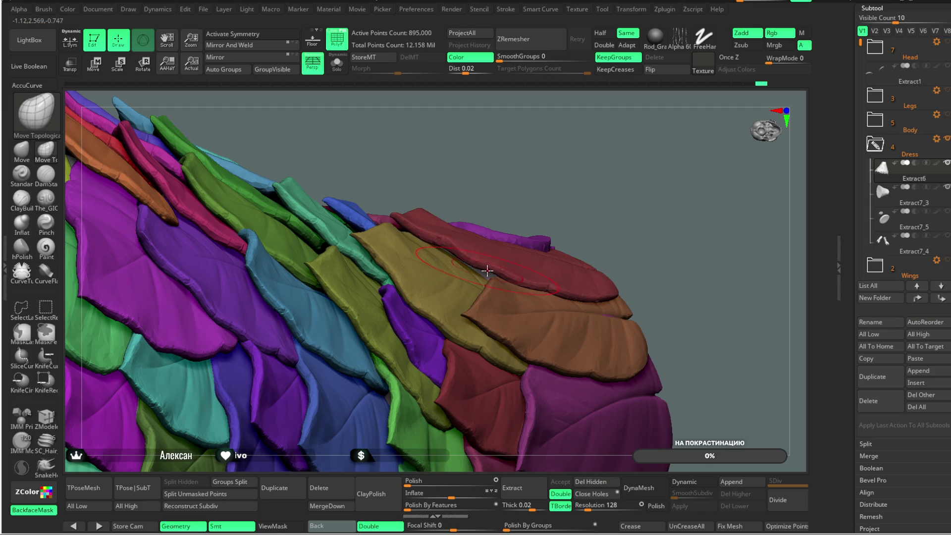
right_drag(551, 231, 552, 277)
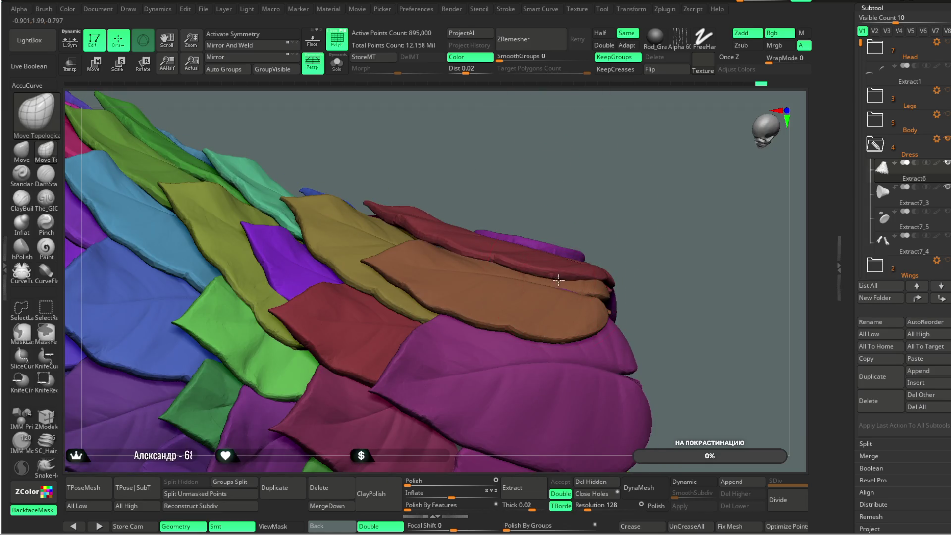
mouse_move(616, 204)
right_down()
mouse_move(605, 138)
mouse_move(609, 195)
right_up()
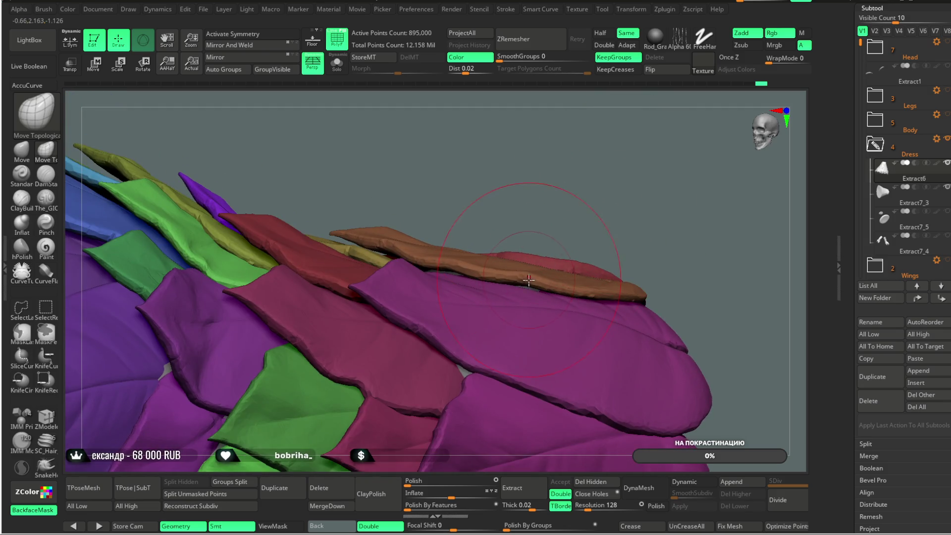
mouse_move(601, 299)
right_down()
mouse_move(632, 306)
mouse_move(662, 218)
mouse_move(462, 268)
right_up()
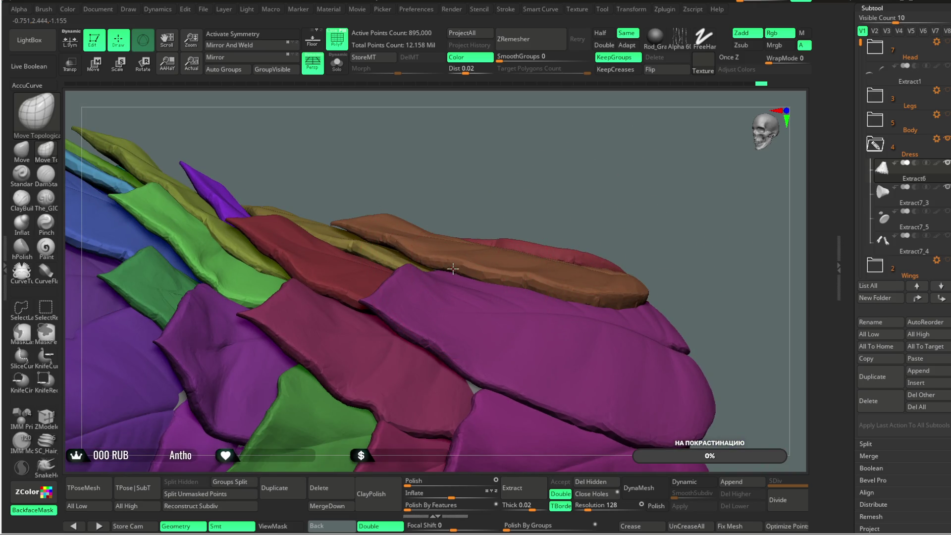
mouse_move(584, 181)
right_down()
mouse_move(610, 172)
mouse_move(555, 208)
right_up()
mouse_move(536, 274)
right_down()
mouse_move(617, 181)
mouse_move(613, 165)
right_up()
mouse_move(468, 327)
right_down()
mouse_move(531, 336)
mouse_move(474, 296)
mouse_move(569, 213)
mouse_move(675, 220)
mouse_move(629, 264)
mouse_move(601, 223)
mouse_move(644, 247)
mouse_move(644, 224)
mouse_move(619, 219)
mouse_move(641, 218)
mouse_move(625, 204)
mouse_move(657, 195)
mouse_move(637, 171)
mouse_move(655, 171)
mouse_move(267, 277)
mouse_move(321, 288)
mouse_move(336, 303)
mouse_move(301, 260)
mouse_move(316, 226)
right_up()
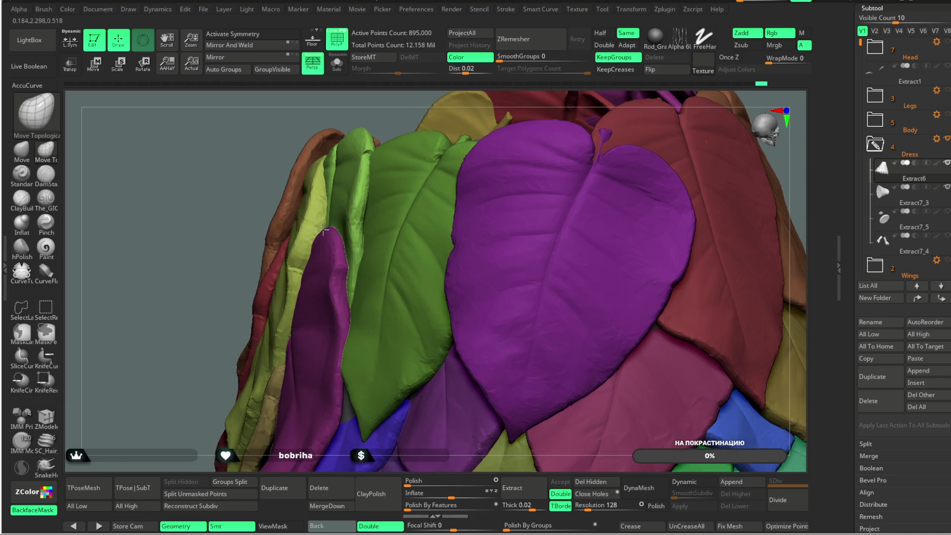
right_drag(378, 114, 349, 148)
- Turn BackfaceMask off and zoom out to review the whole leaf-covered dress
mouse_move(277, 328)
right_down()
mouse_move(297, 207)
mouse_move(223, 255)
mouse_move(314, 240)
right_up()
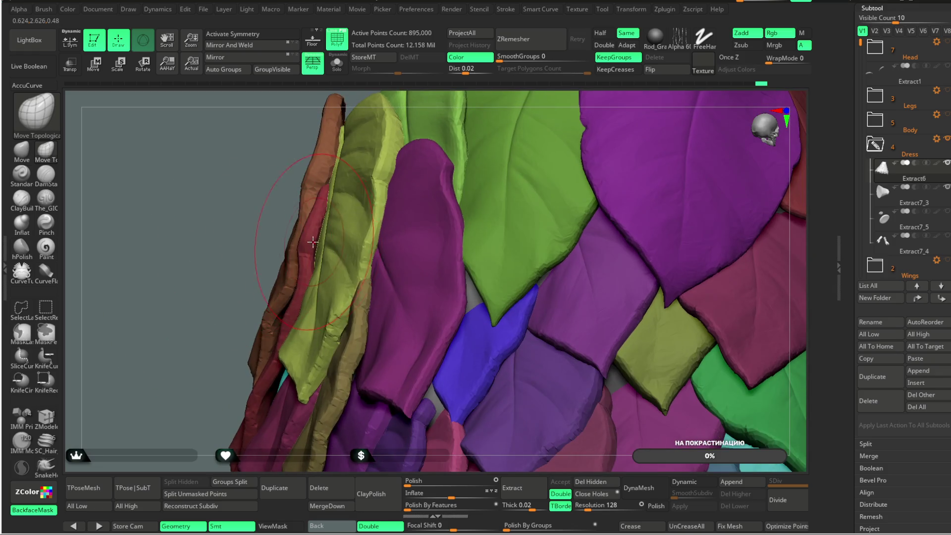
right_drag(201, 330, 185, 289)
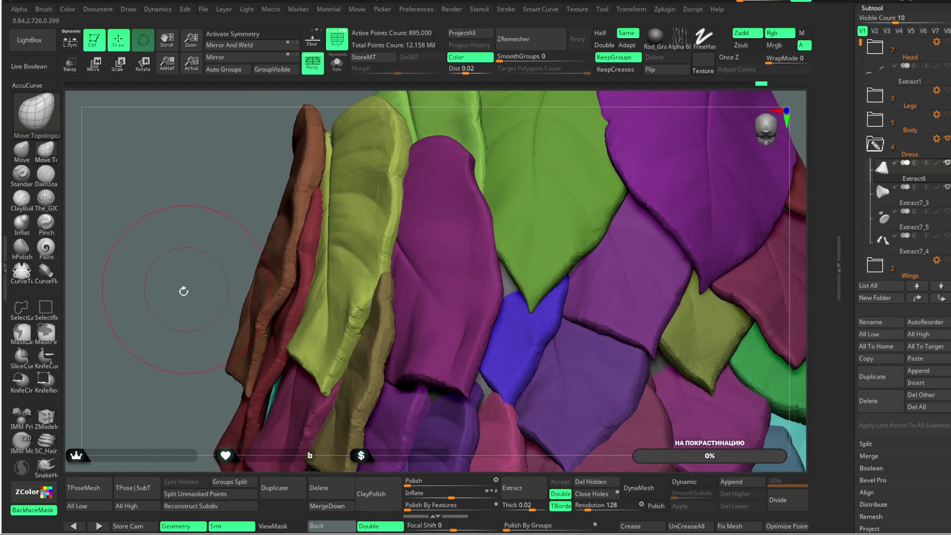
click(48, 512)
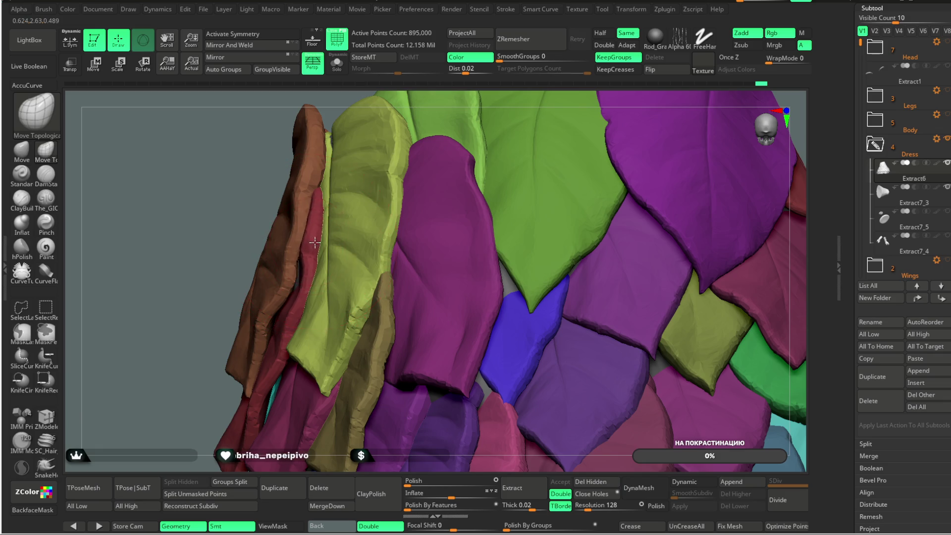
mouse_move(317, 234)
right_down()
mouse_move(238, 302)
mouse_move(286, 270)
mouse_move(196, 327)
mouse_move(399, 242)
mouse_move(457, 162)
right_up()
mouse_move(436, 176)
mouse_down()
mouse_move(447, 137)
mouse_move(567, 114)
mouse_move(445, 151)
mouse_up()
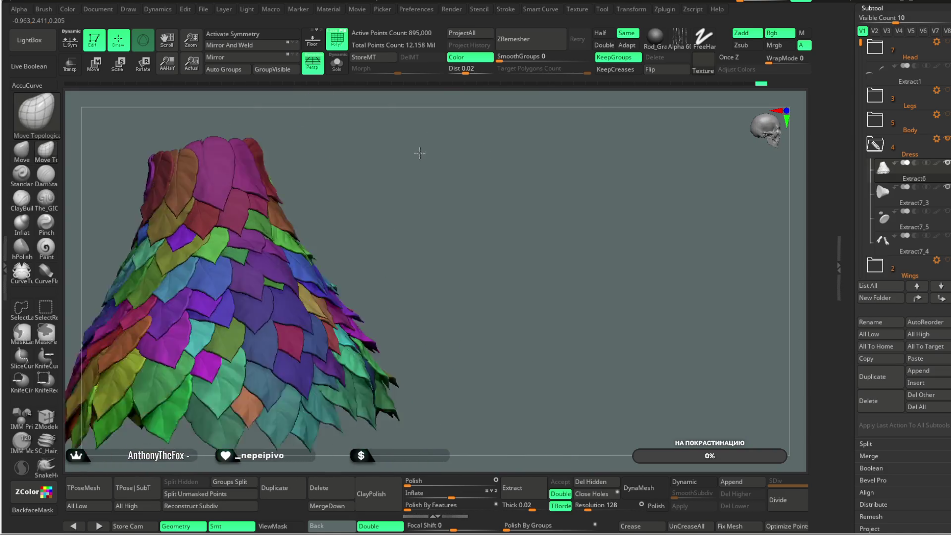
mouse_move(445, 151)
mouse_down()
mouse_move(439, 206)
mouse_move(456, 159)
mouse_move(483, 180)
mouse_move(376, 231)
mouse_up()
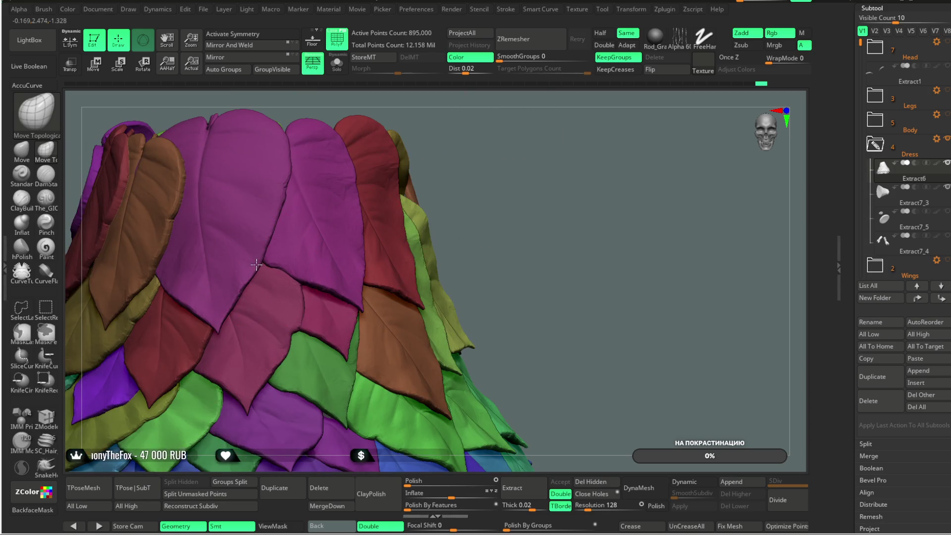
- Inspect the leaf cone, switch to the grey Extract7_3 layer, then back to Extract6
drag(399, 192, 451, 127)
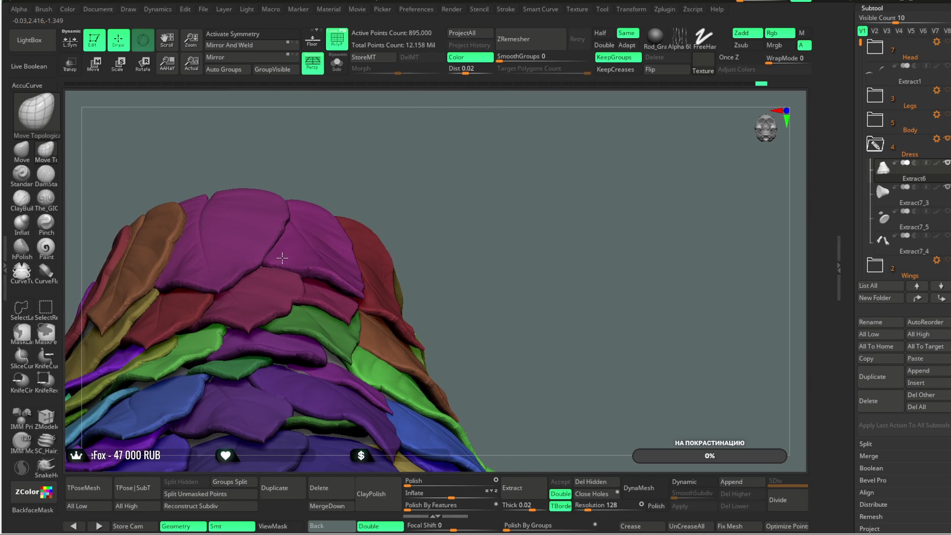
drag(339, 163, 275, 262)
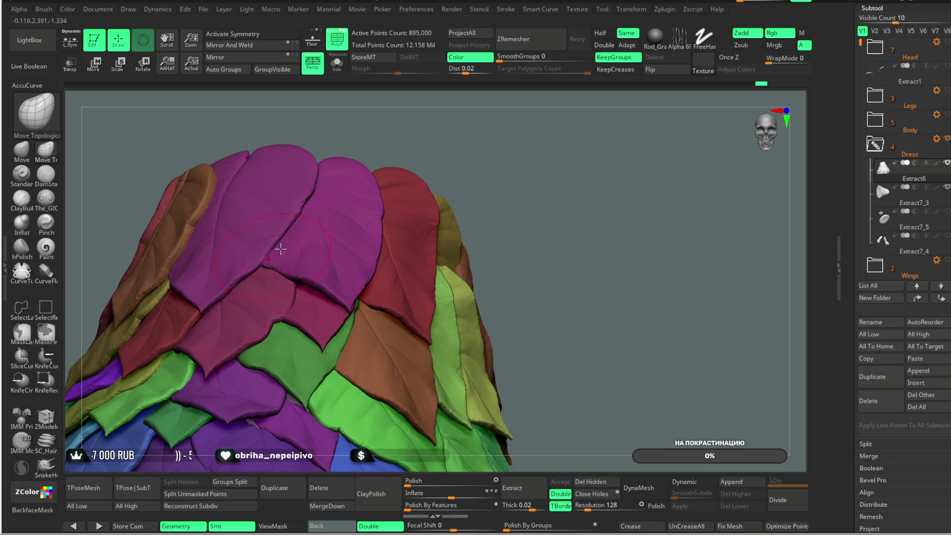
mouse_move(456, 127)
mouse_down()
mouse_move(451, 159)
mouse_move(456, 114)
mouse_move(490, 127)
mouse_move(377, 261)
mouse_up()
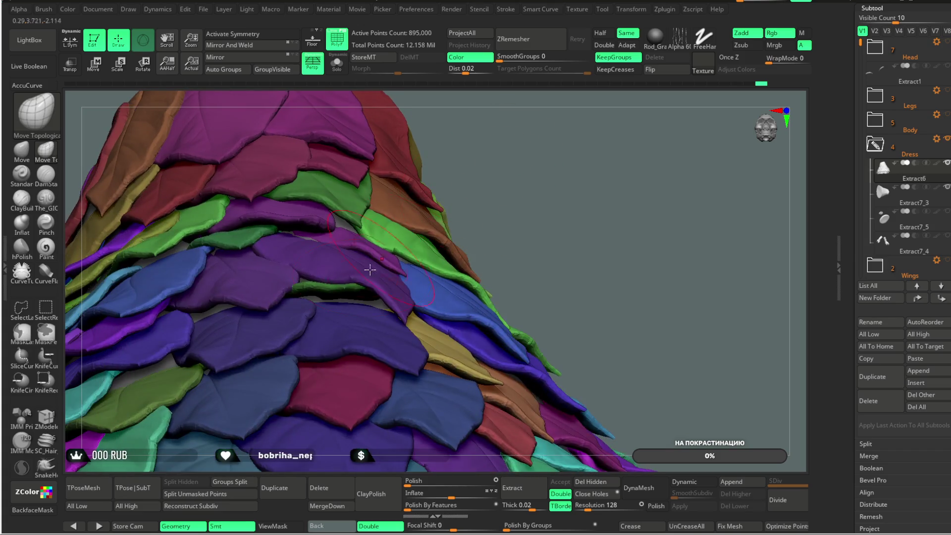
mouse_move(424, 191)
mouse_down()
mouse_move(382, 295)
mouse_move(398, 298)
mouse_up()
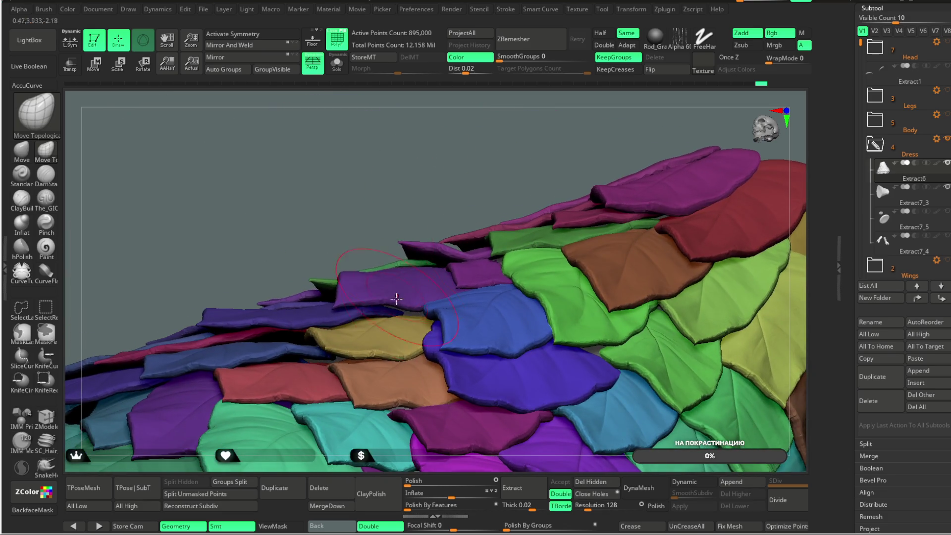
drag(400, 253, 413, 306)
alt+click(411, 313)
mouse_move(393, 219)
mouse_down()
mouse_move(572, 137)
mouse_move(530, 177)
mouse_up()
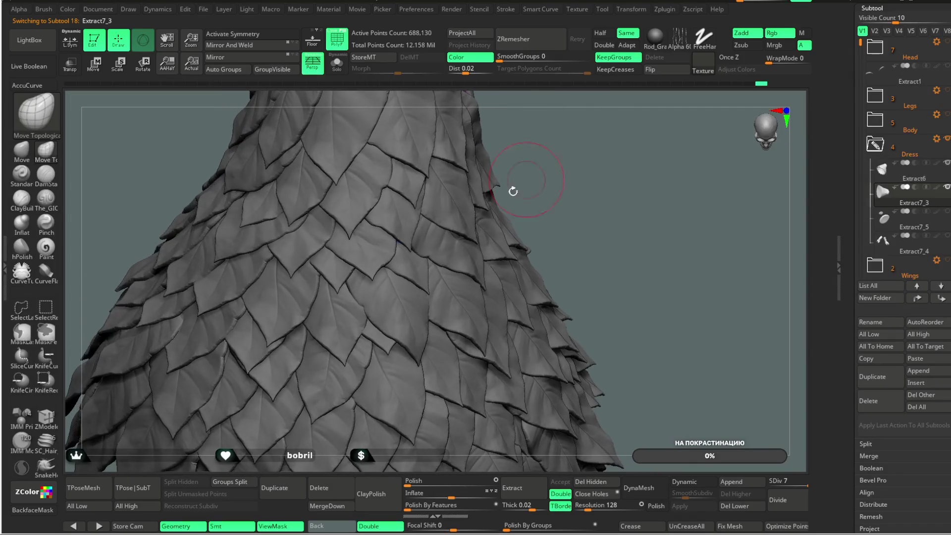
alt+click(371, 303)
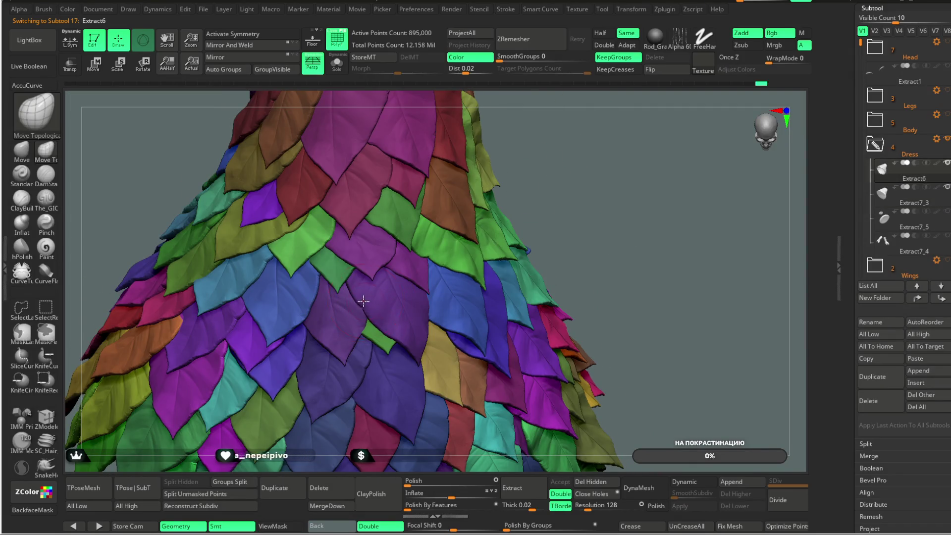
drag(548, 176, 573, 72)
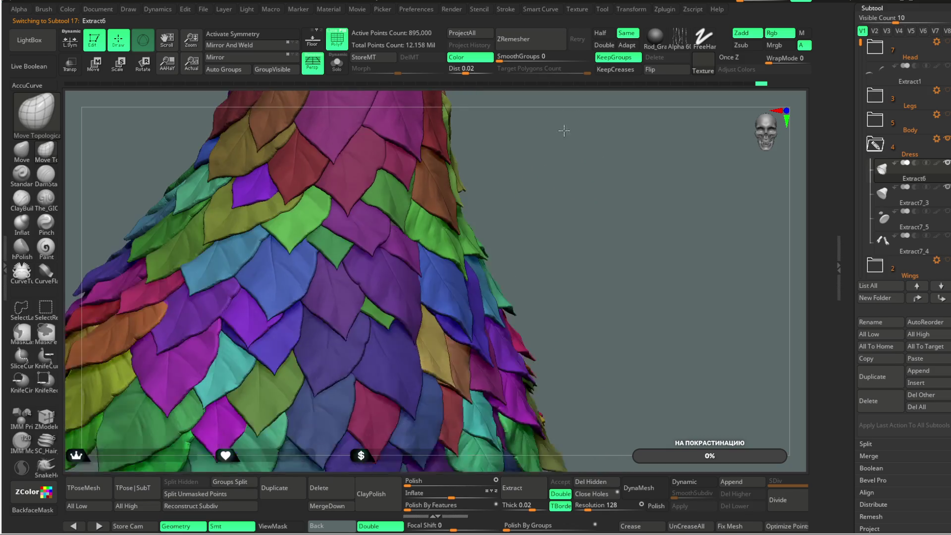
mouse_move(548, 142)
alt+mouse_down()
mouse_move(541, 227)
mouse_move(511, 197)
mouse_move(285, 311)
alt+mouse_up()
key(space)
mouse_move(475, 222)
alt+mouse_down()
mouse_move(480, 197)
mouse_move(471, 180)
mouse_move(480, 180)
alt+mouse_up()
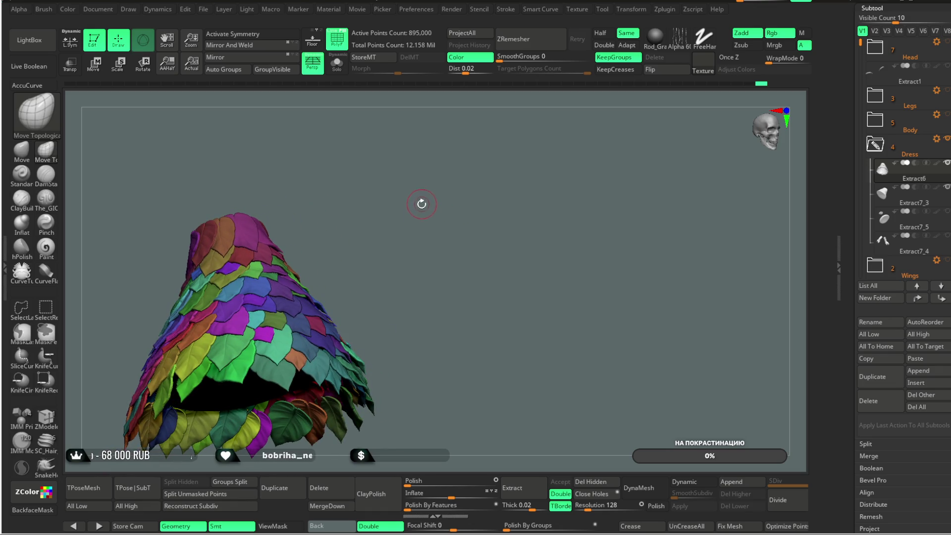
alt+drag(412, 186, 259, 414)
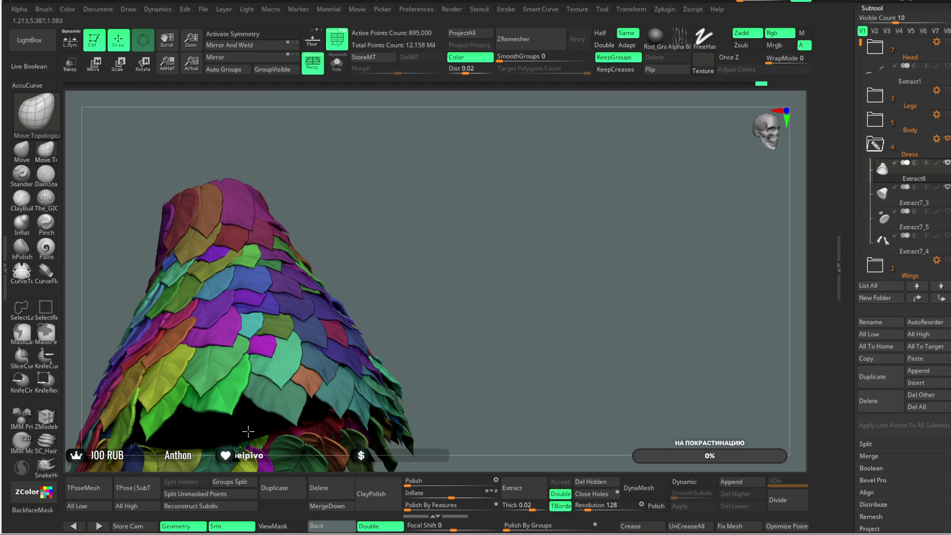
alt+click(248, 431)
mouse_move(435, 180)
alt+mouse_down()
mouse_move(523, 117)
mouse_move(321, 289)
alt+mouse_up()
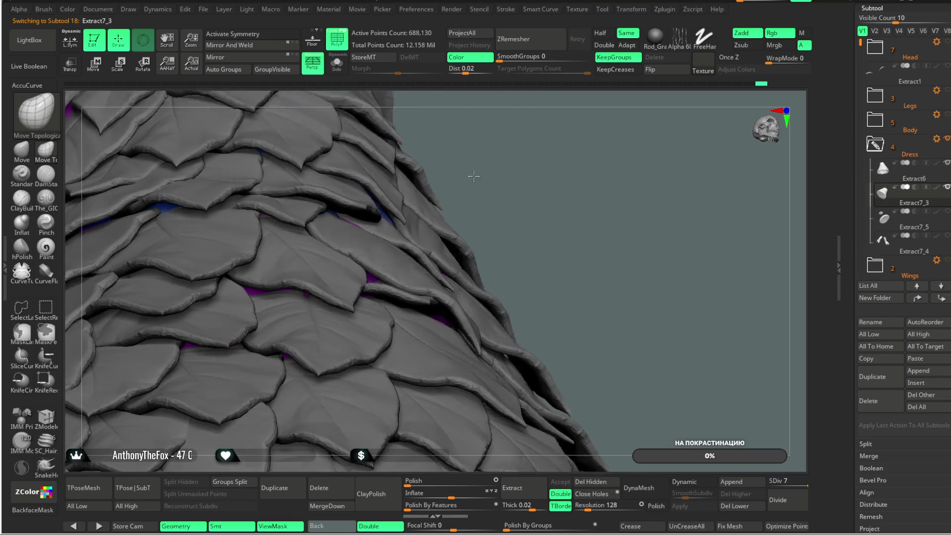
mouse_move(425, 179)
mouse_down()
mouse_move(489, 186)
mouse_move(495, 205)
mouse_move(476, 179)
mouse_move(486, 161)
mouse_move(553, 131)
mouse_move(515, 144)
mouse_move(498, 121)
mouse_move(510, 148)
mouse_move(492, 170)
mouse_move(372, 215)
mouse_up()
- Select the ClayBuildup brush and orbit to find the purple gaps between leaves
click(21, 197)
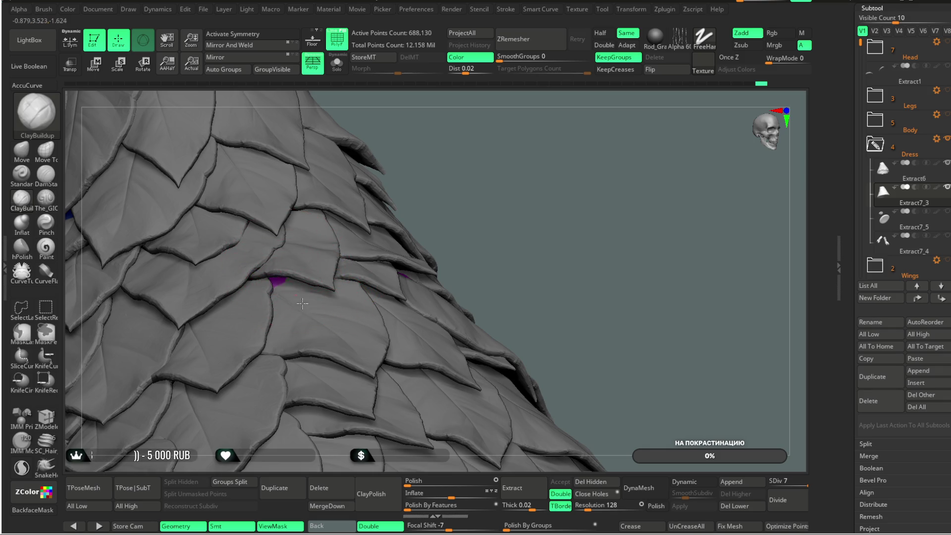
right_drag(311, 272, 339, 279)
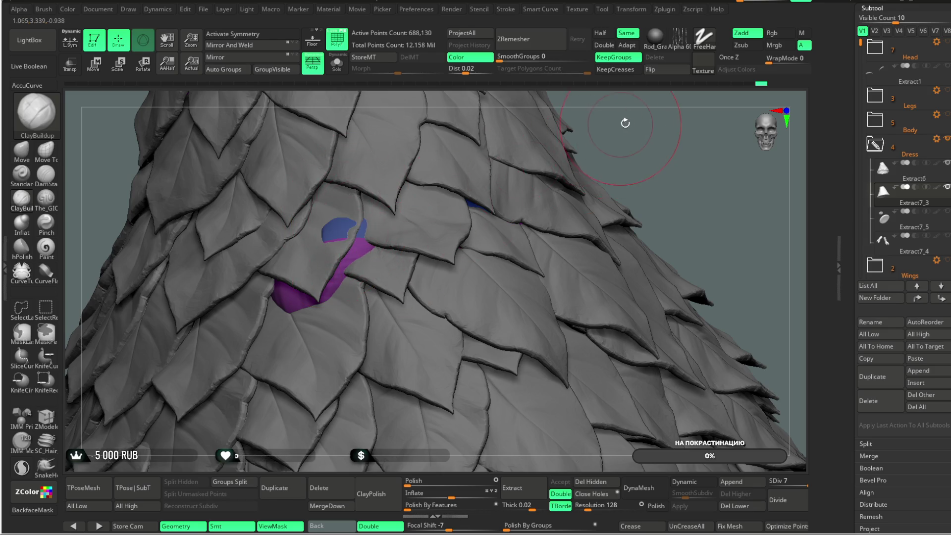
drag(623, 121, 349, 219)
drag(541, 110, 290, 297)
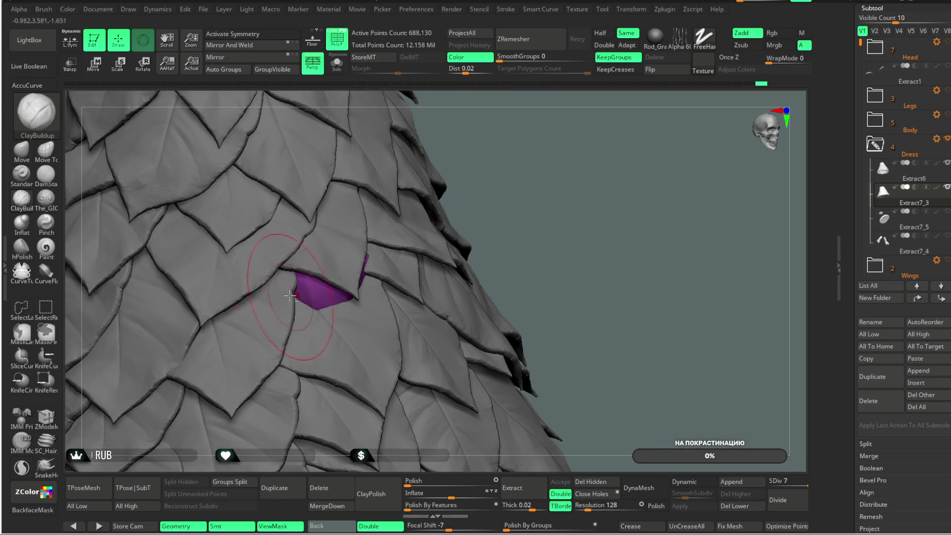
drag(489, 153, 380, 270)
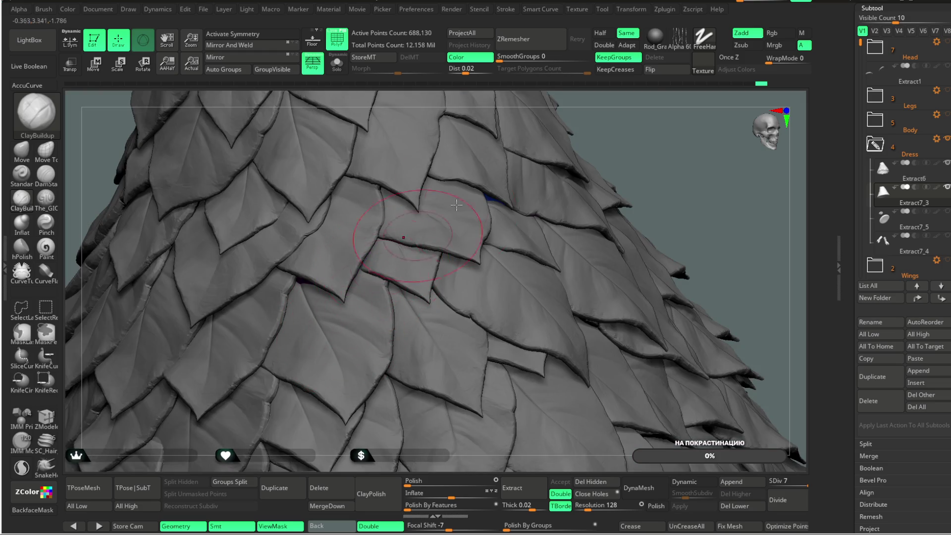
drag(601, 126, 350, 222)
mouse_move(498, 131)
mouse_down()
mouse_move(496, 80)
mouse_move(467, 138)
mouse_up()
- Solo the purple-blue dress body and sculpt folds into its surface
click(337, 65)
drag(405, 151, 379, 246)
drag(305, 289, 324, 289)
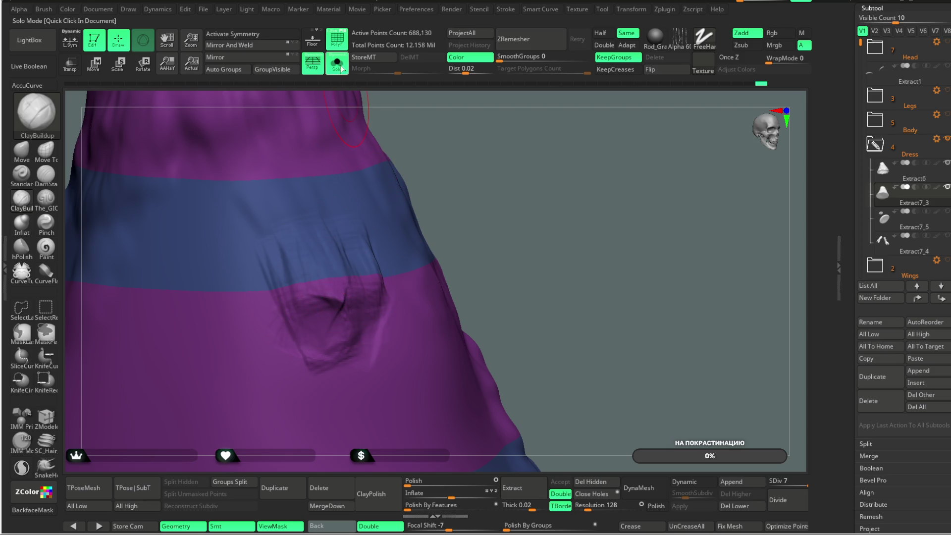
- Turn Solo off to restore the leaves and cover the purple patch with a ClayBuildup stroke
click(336, 65)
drag(503, 155, 489, 160)
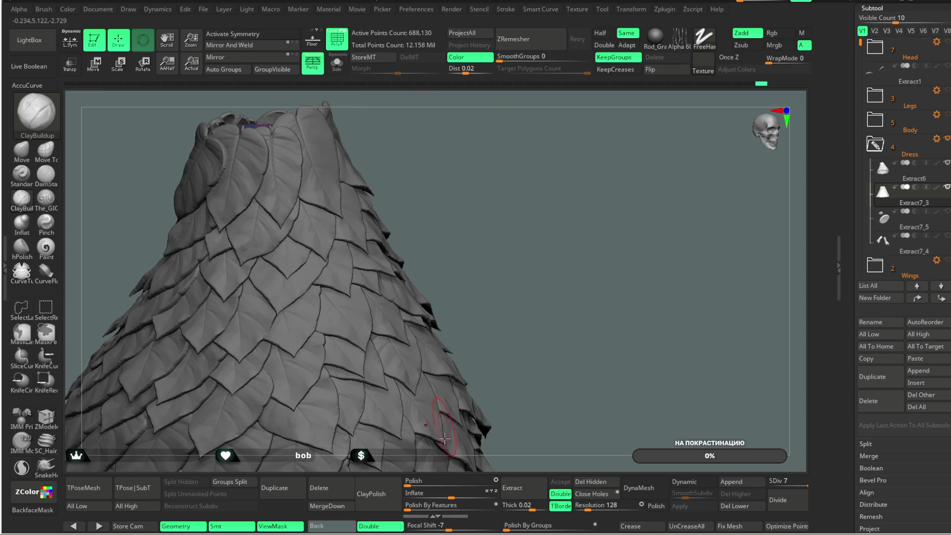
drag(449, 495, 455, 498)
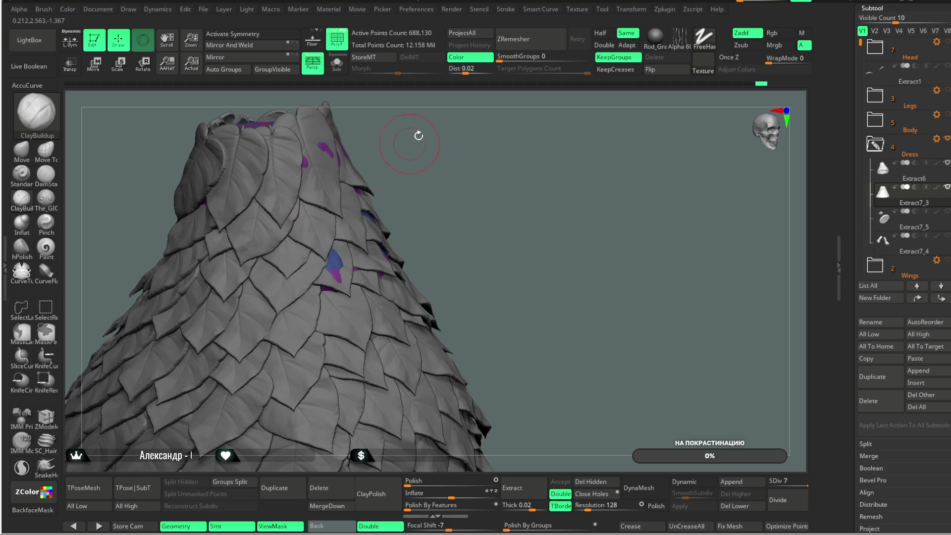
drag(414, 140, 305, 157)
mouse_move(359, 185)
mouse_down()
mouse_move(387, 141)
mouse_move(397, 212)
mouse_move(423, 251)
mouse_up()
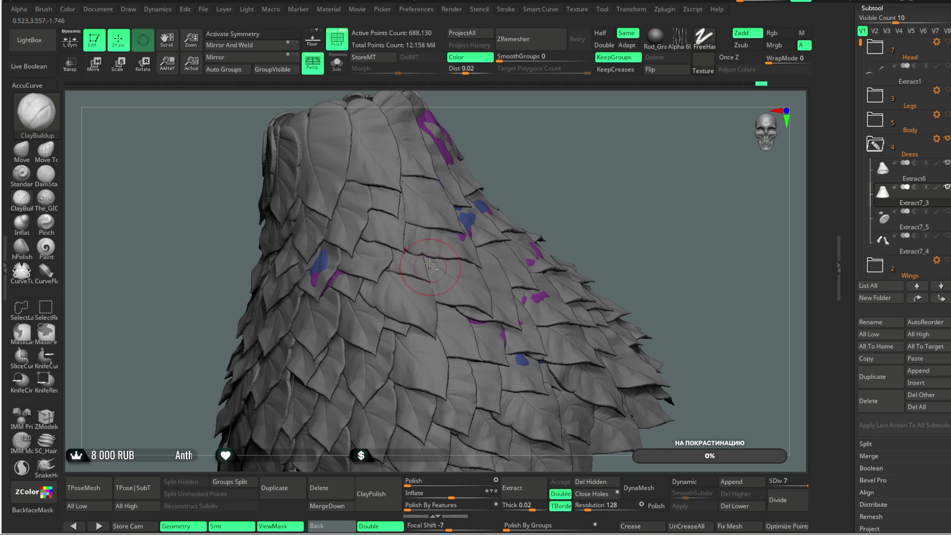
drag(544, 121, 309, 271)
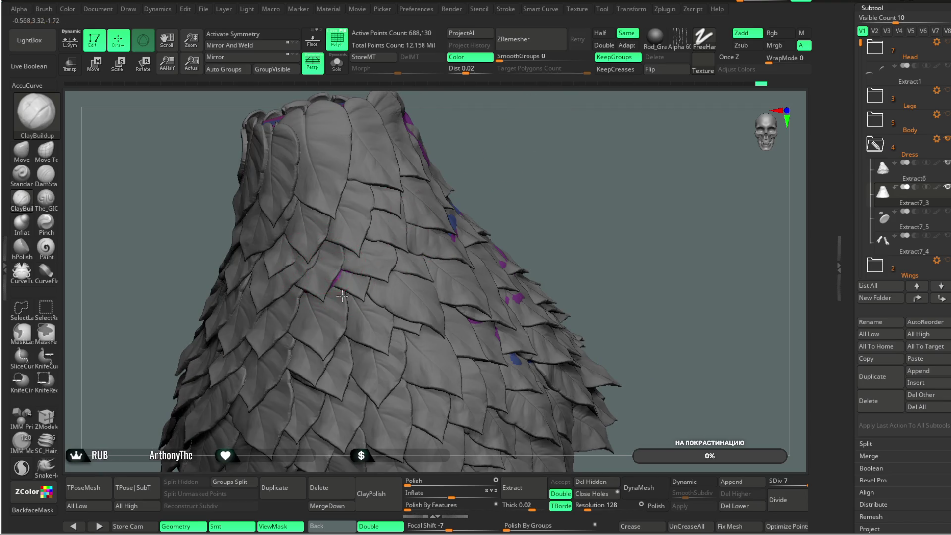
drag(541, 157, 384, 239)
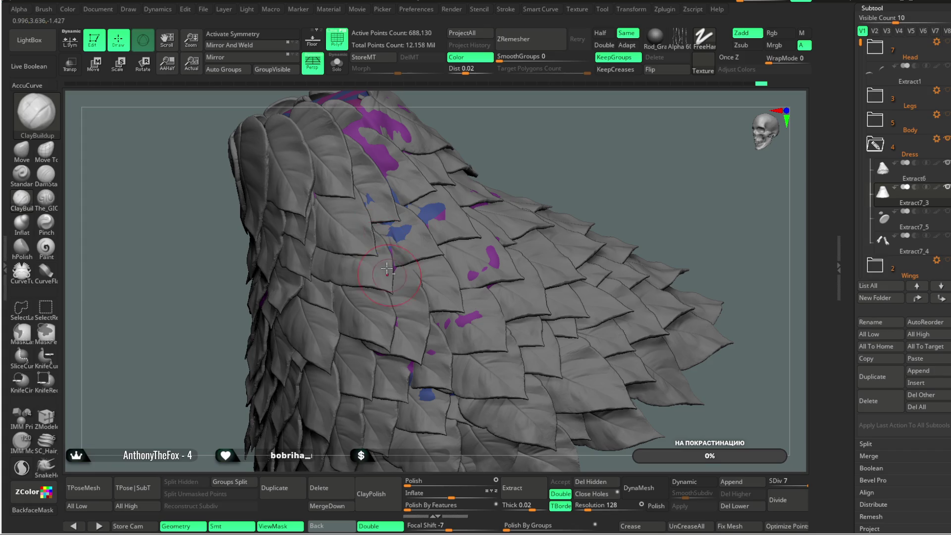
drag(553, 112, 340, 253)
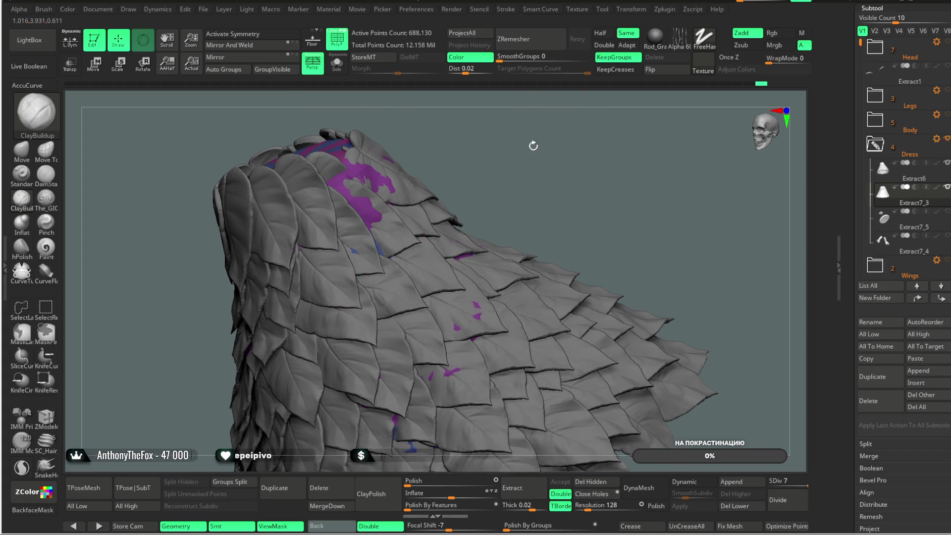
drag(488, 127, 404, 191)
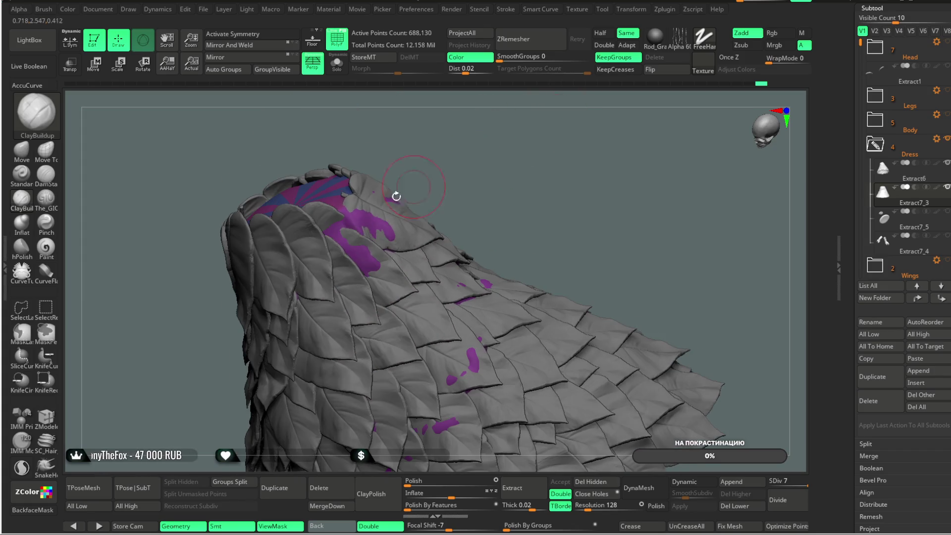
drag(375, 266, 380, 252)
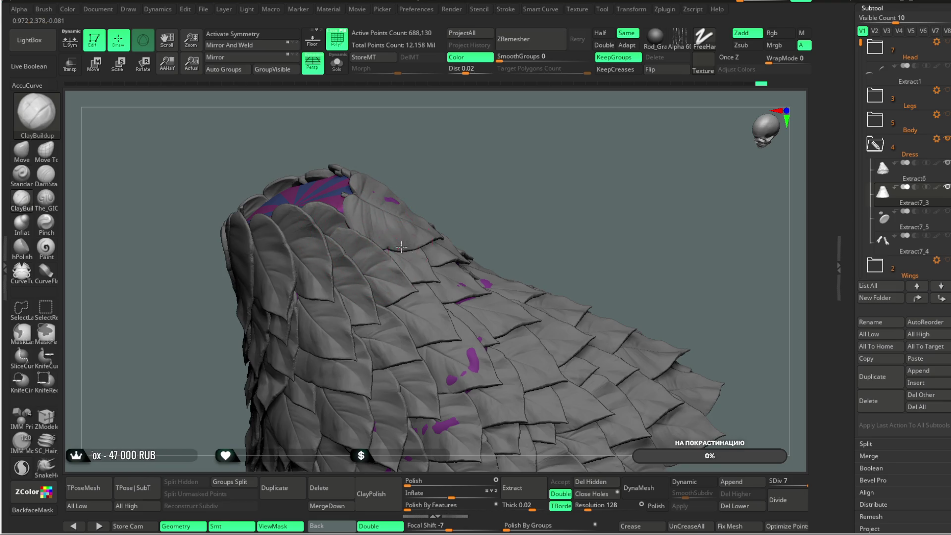
- Zoom out to the whole dress and turn Transp on to show it see-through
drag(482, 169, 402, 199)
mouse_move(521, 139)
mouse_down()
mouse_move(586, 145)
mouse_move(540, 176)
mouse_up()
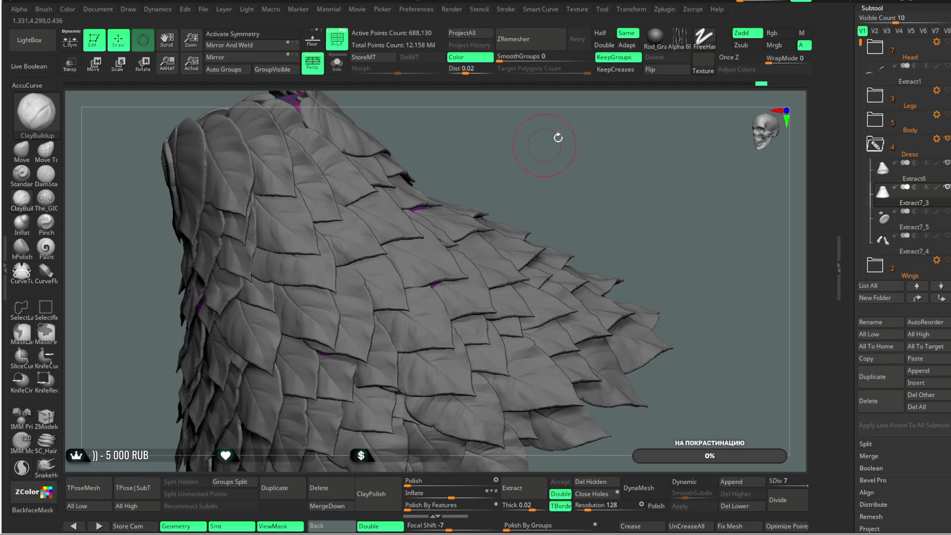
drag(548, 142, 357, 250)
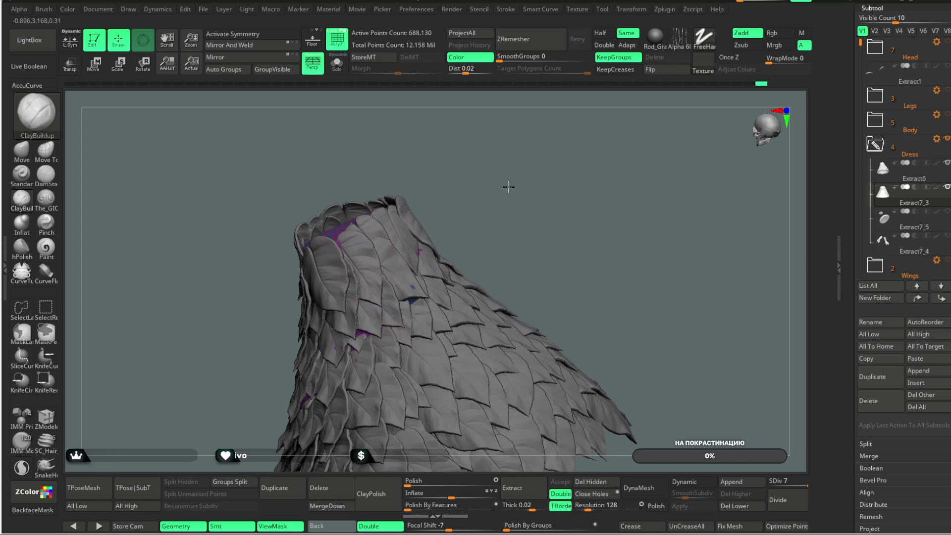
alt+drag(506, 180, 423, 277)
drag(524, 174, 447, 206)
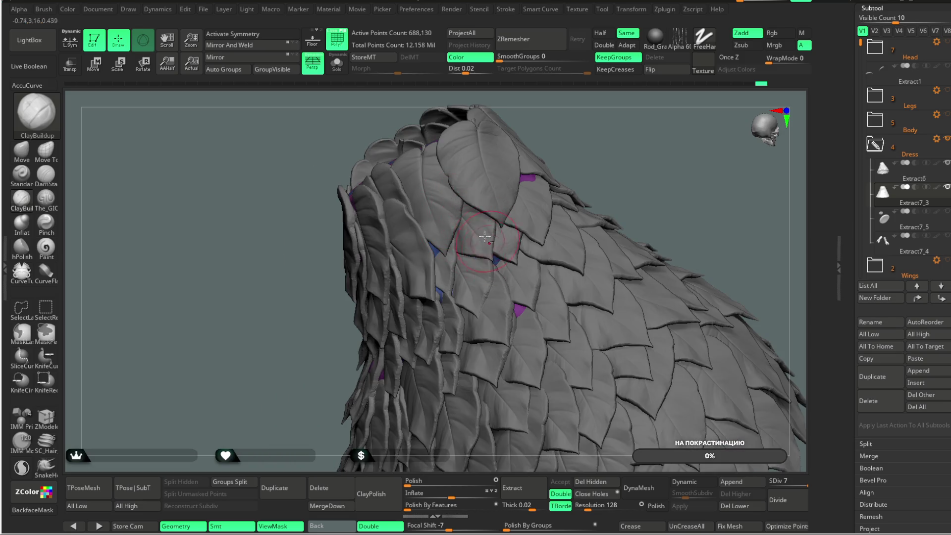
drag(617, 144, 367, 318)
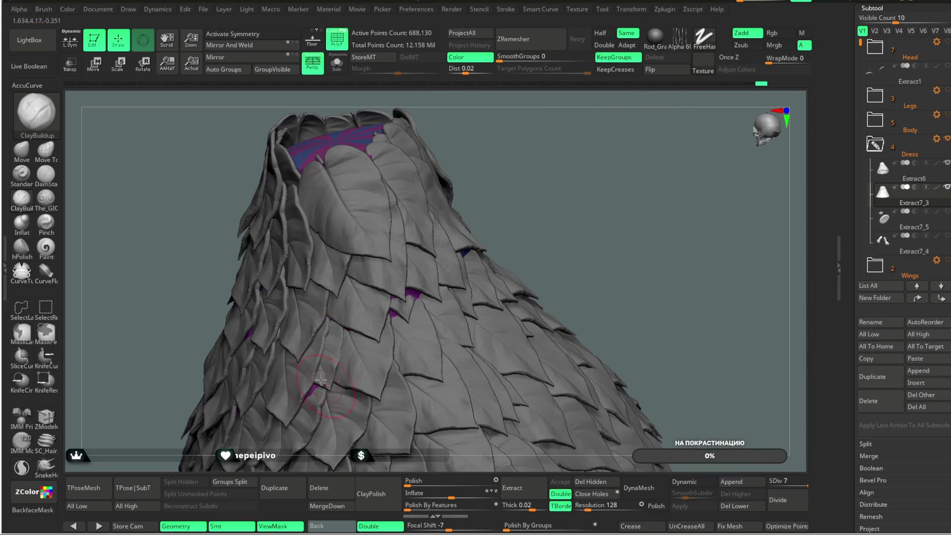
mouse_move(562, 231)
mouse_down()
mouse_move(533, 236)
mouse_move(526, 210)
mouse_move(537, 191)
mouse_move(447, 231)
mouse_up()
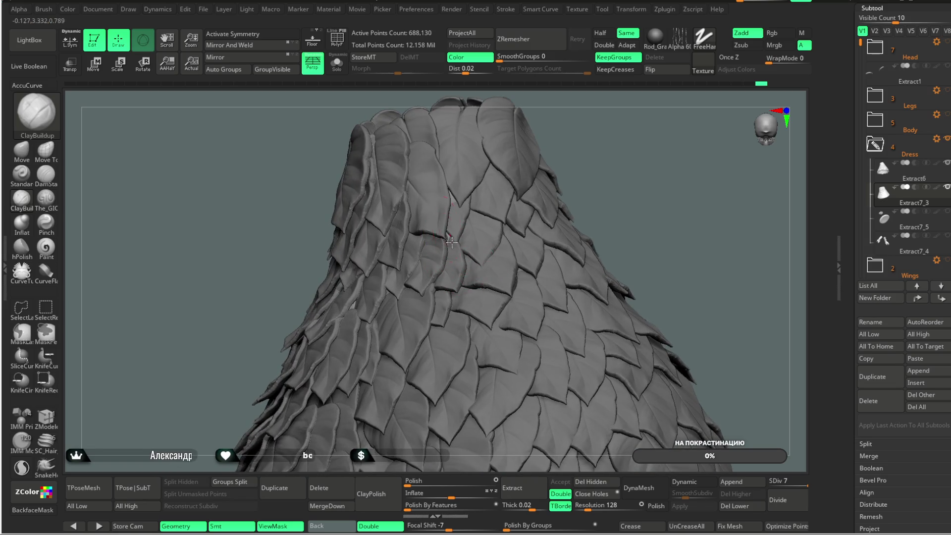
mouse_move(630, 179)
alt+mouse_down()
mouse_move(613, 160)
mouse_move(607, 186)
mouse_move(605, 170)
mouse_move(352, 84)
alt+mouse_up()
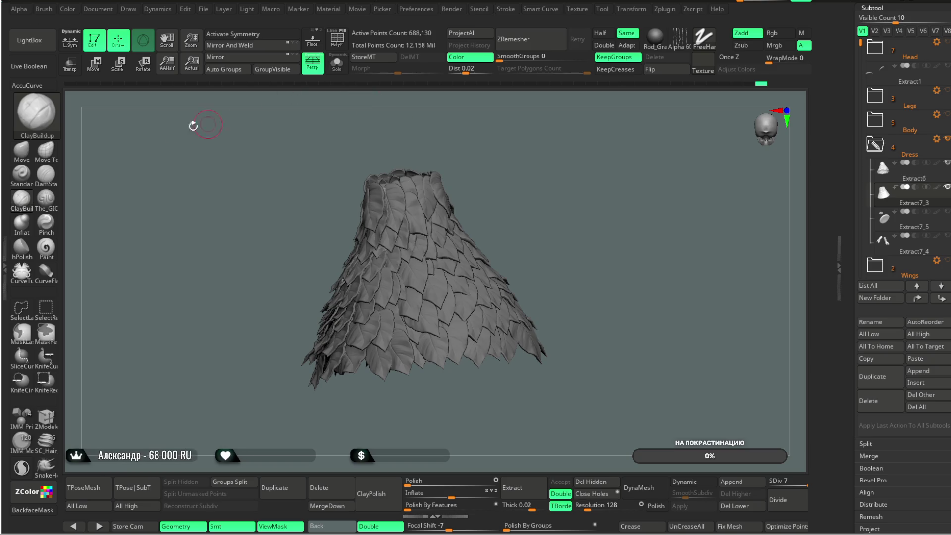
click(70, 65)
mouse_move(520, 170)
mouse_down()
mouse_move(535, 171)
mouse_move(227, 303)
mouse_up()
- Switch to the Move brush with a very large brush size of 1000
key(b)
key(m)
key(v)
key(space)
mouse_move(520, 269)
mouse_down()
mouse_move(559, 266)
mouse_move(509, 268)
mouse_move(444, 294)
mouse_up()
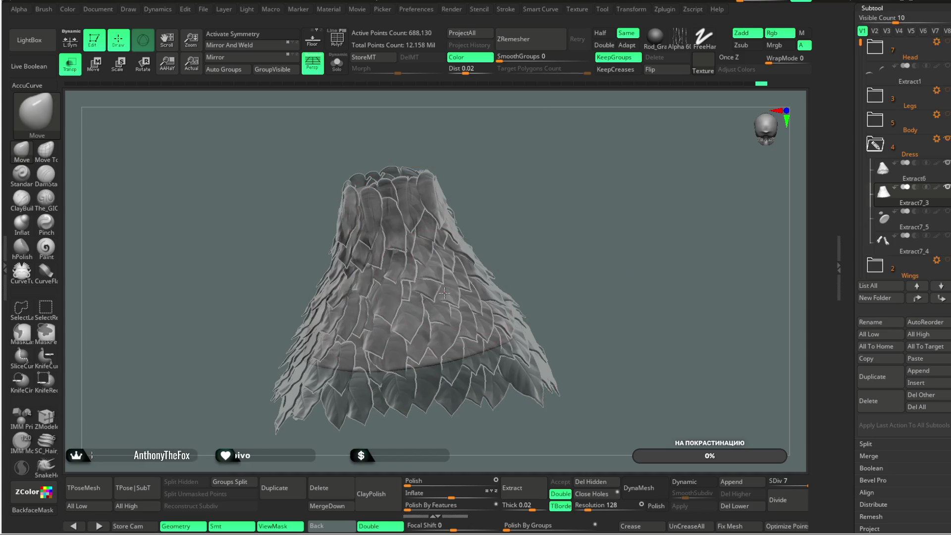
- After inspecting the dress from several sides, turn Transp off and select ClayBuildup
drag(526, 216, 447, 309)
drag(551, 194, 469, 300)
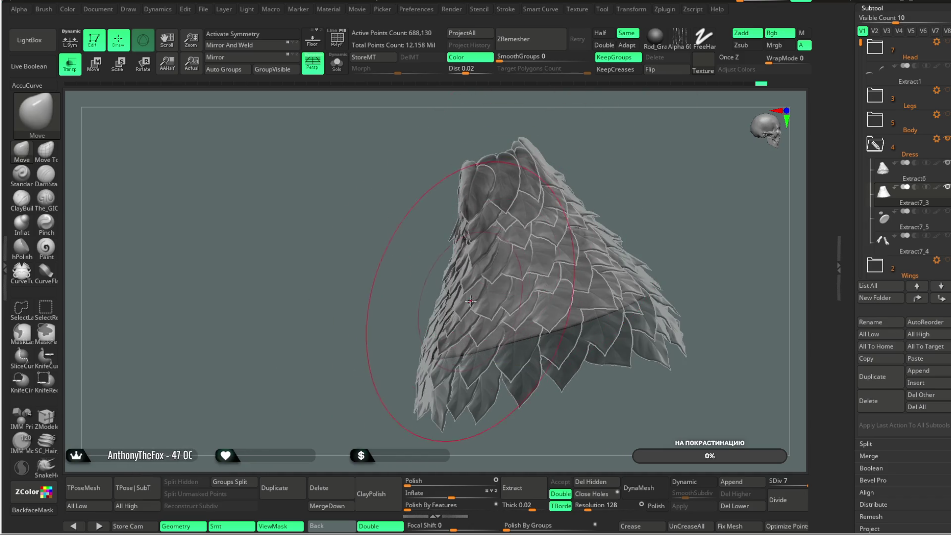
mouse_move(437, 331)
mouse_down()
mouse_move(482, 316)
mouse_move(520, 325)
mouse_up()
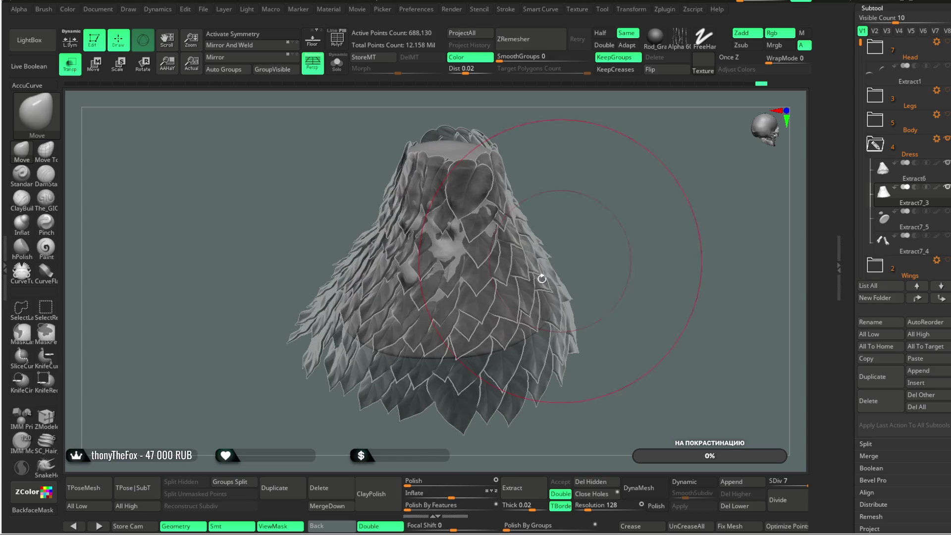
drag(585, 238, 592, 161)
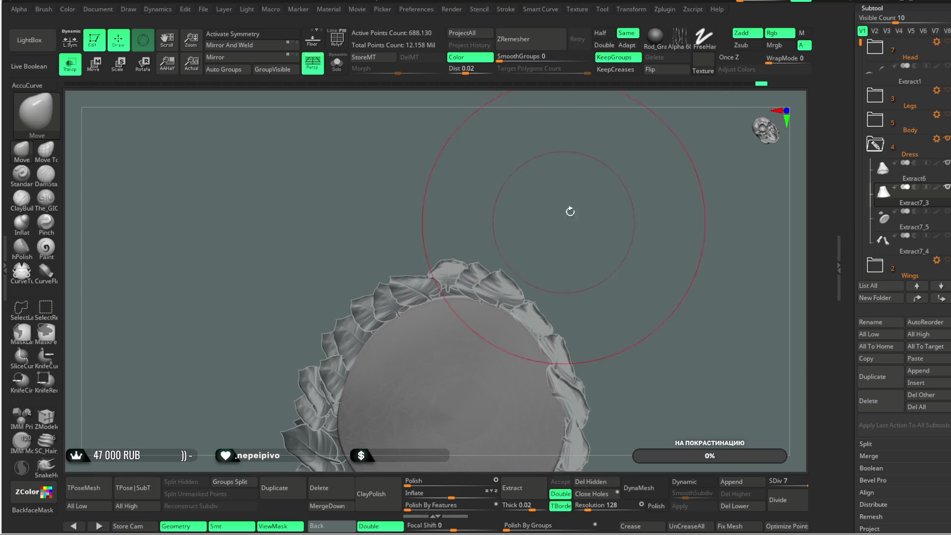
key(space)
mouse_move(637, 202)
mouse_down()
mouse_move(477, 271)
mouse_move(548, 156)
mouse_up()
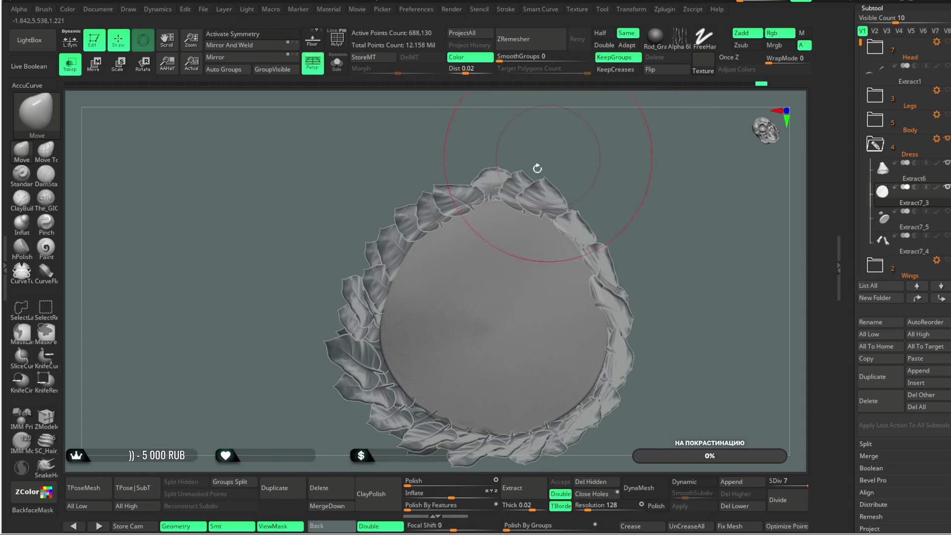
mouse_move(393, 294)
mouse_down()
mouse_move(405, 336)
mouse_move(521, 314)
mouse_up()
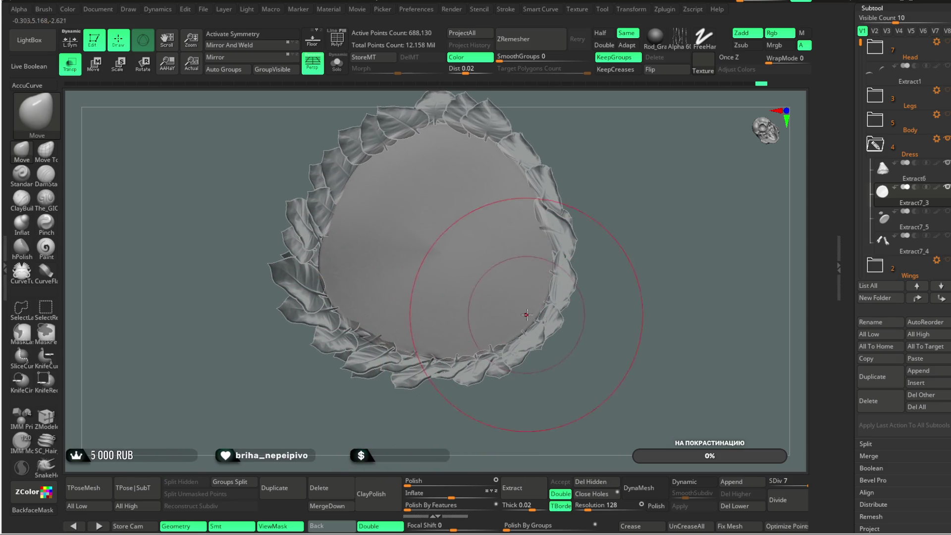
mouse_move(610, 194)
mouse_down()
mouse_move(599, 210)
mouse_move(612, 255)
mouse_move(596, 129)
mouse_move(612, 141)
mouse_move(548, 179)
mouse_up()
mouse_move(500, 209)
mouse_down()
mouse_move(567, 153)
mouse_move(522, 234)
mouse_move(600, 220)
mouse_move(595, 210)
mouse_move(592, 231)
mouse_move(583, 206)
mouse_move(519, 170)
mouse_up()
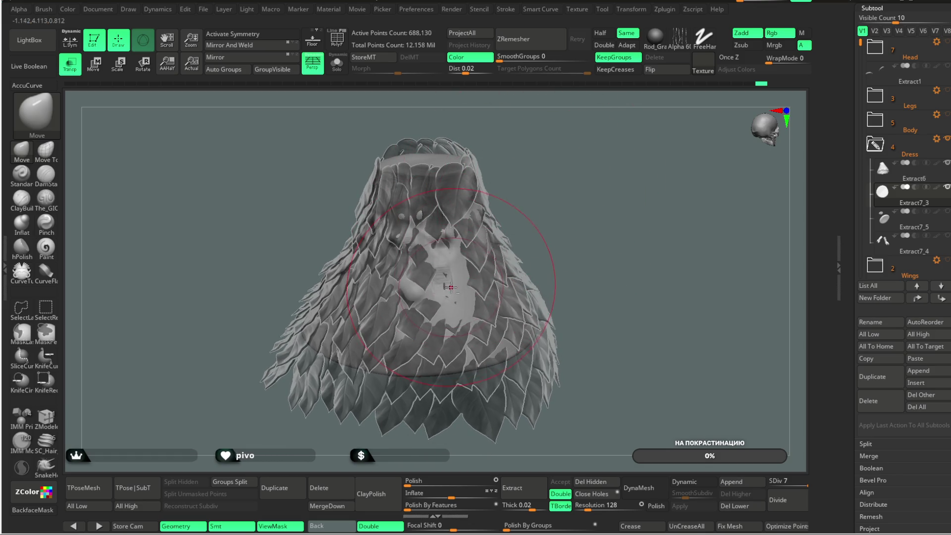
key(space)
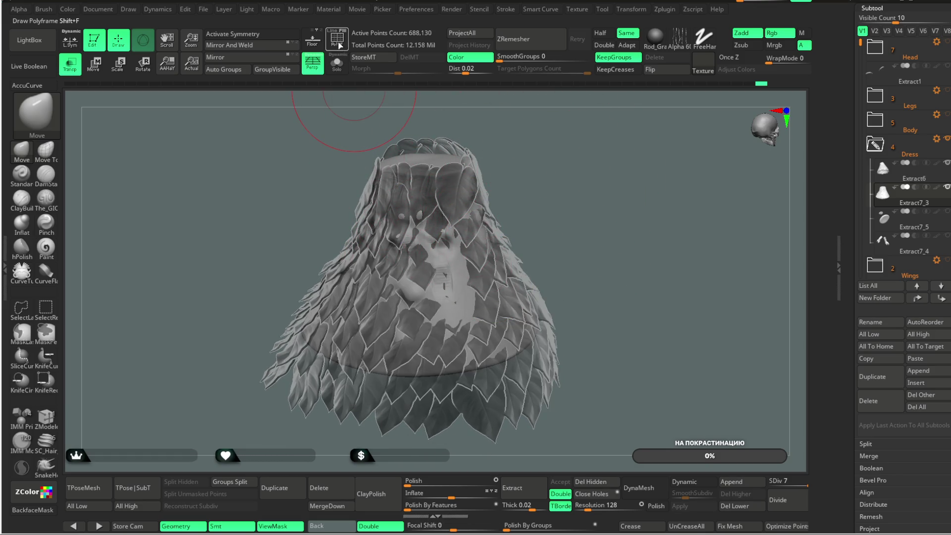
click(69, 64)
click(24, 199)
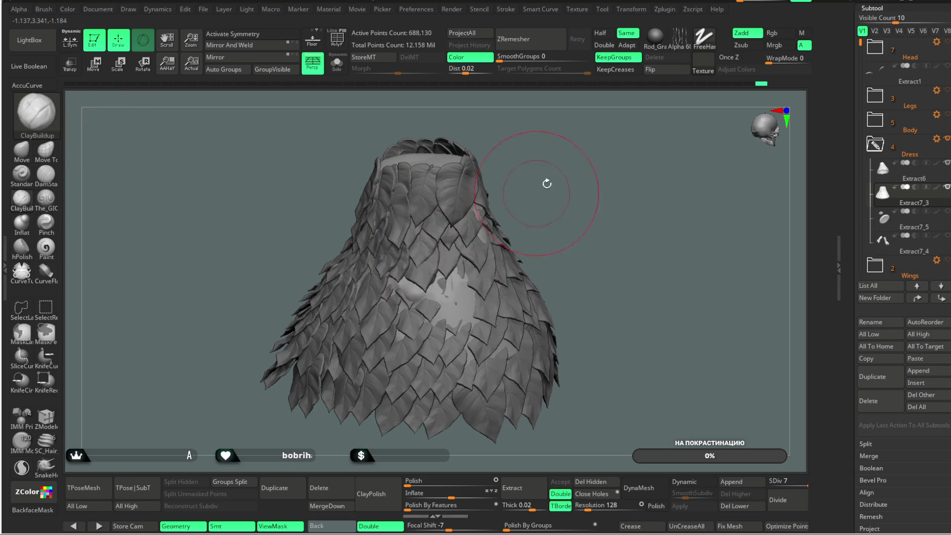
drag(540, 190, 479, 208)
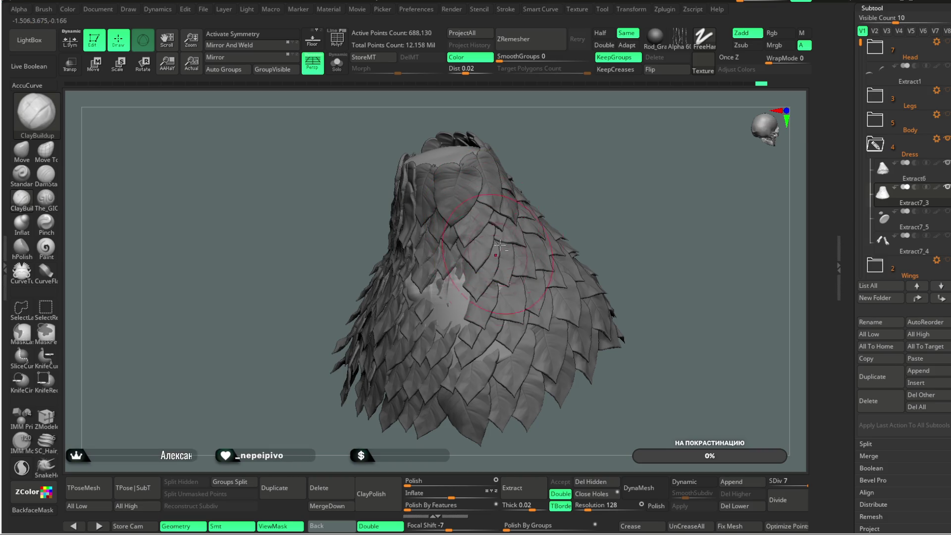
drag(543, 190, 518, 218)
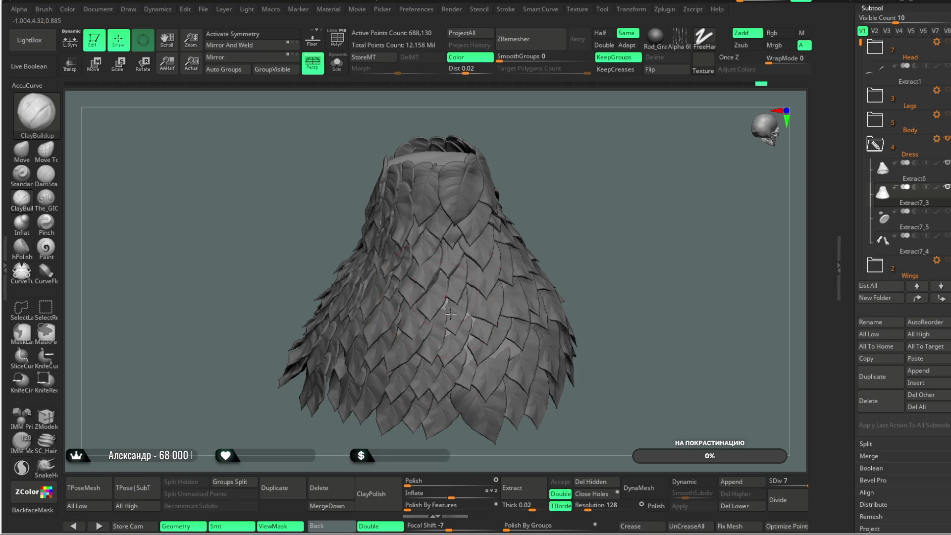
drag(554, 201, 464, 333)
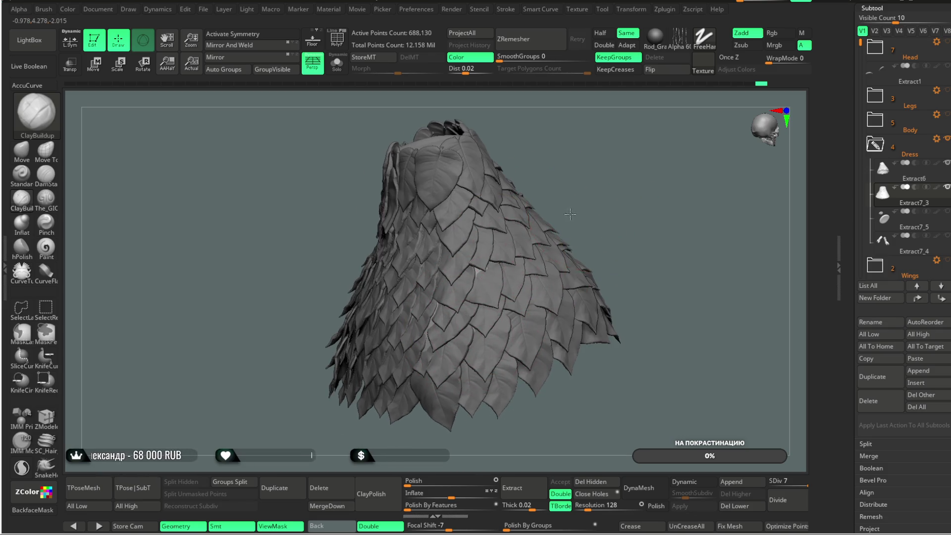
drag(569, 212, 420, 303)
drag(550, 214, 430, 305)
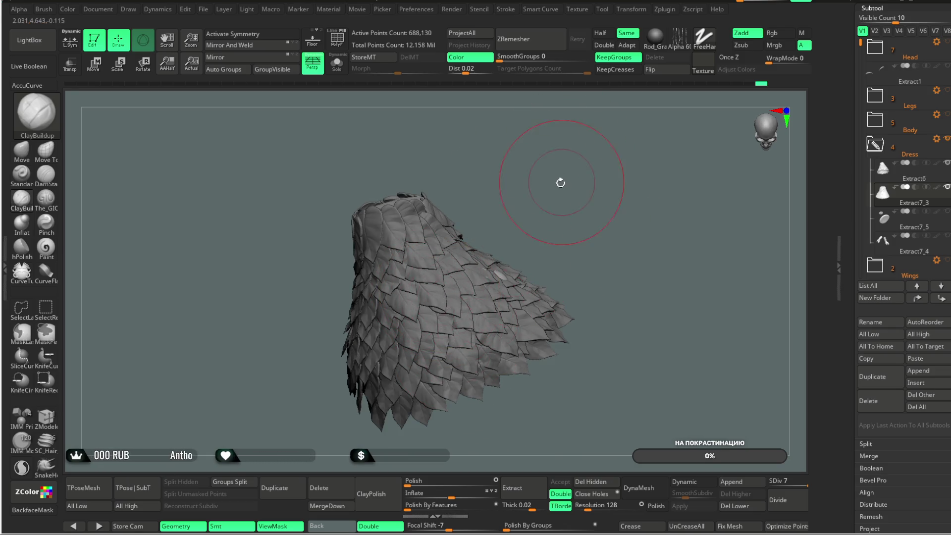
drag(562, 182, 497, 250)
mouse_move(564, 188)
mouse_down()
mouse_move(573, 159)
mouse_move(550, 206)
mouse_move(549, 189)
mouse_up()
drag(579, 211, 607, 171)
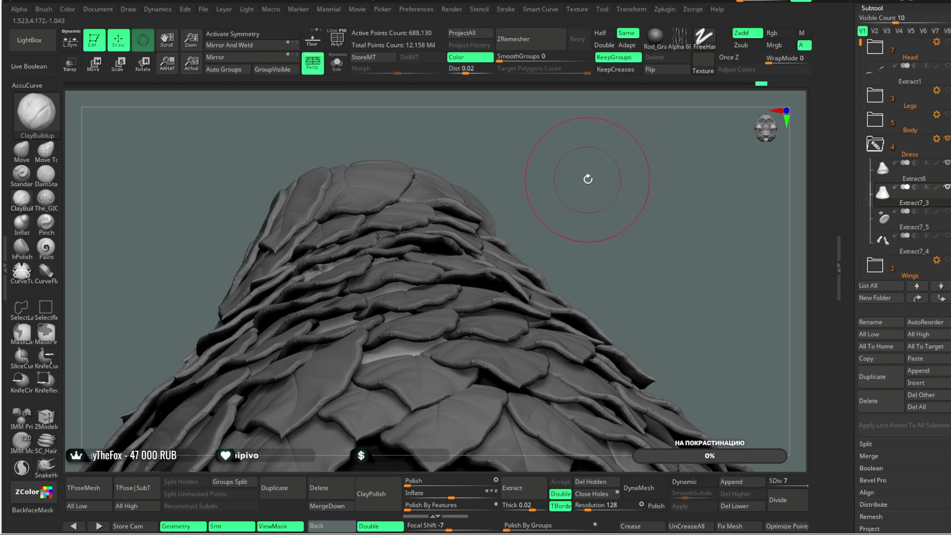
mouse_move(587, 180)
mouse_down()
mouse_move(596, 166)
mouse_move(404, 190)
mouse_move(495, 176)
mouse_up()
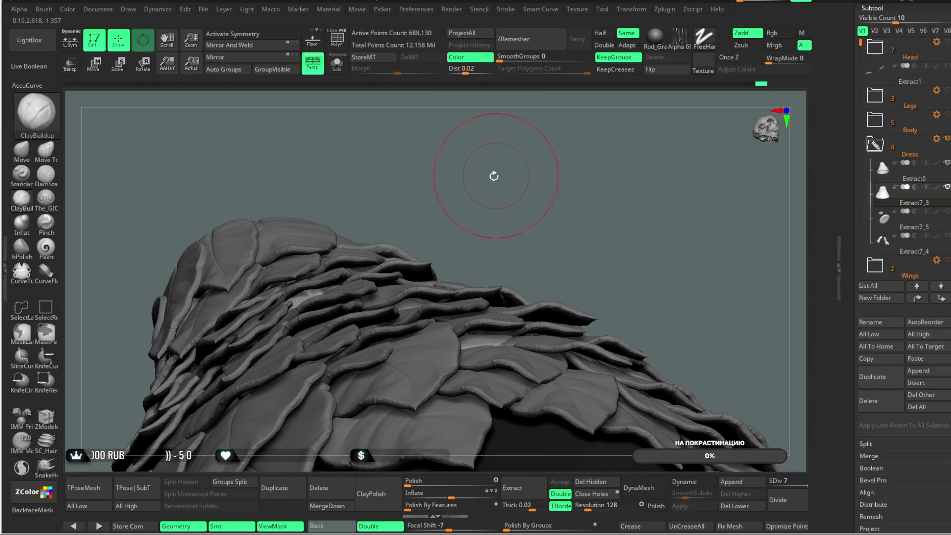
alt+click(353, 259)
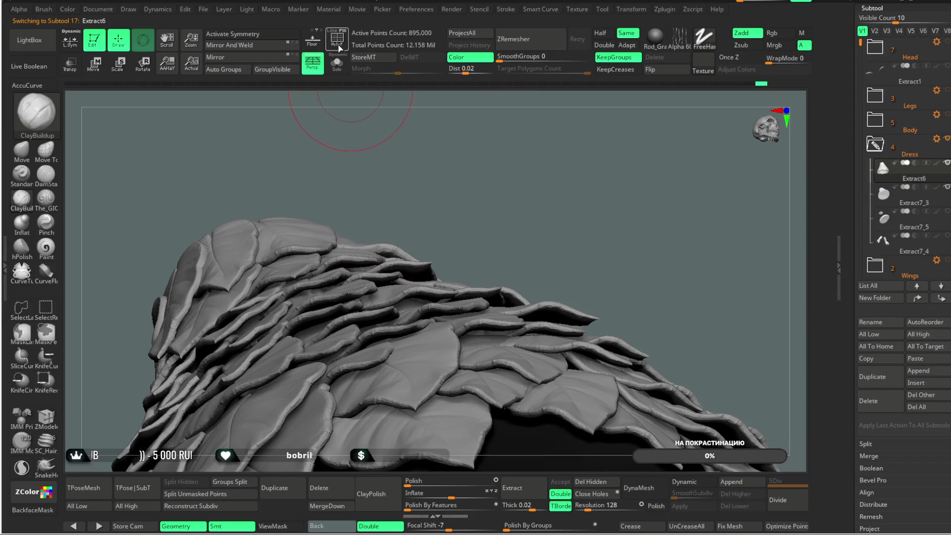
- Show Extract6's leaves in their polygroup colours and hide an outlined region of the dress
click(338, 46)
key(space)
mouse_move(501, 176)
mouse_down()
mouse_move(446, 195)
mouse_move(482, 200)
mouse_move(493, 186)
mouse_move(471, 196)
mouse_move(468, 181)
mouse_move(481, 183)
mouse_up()
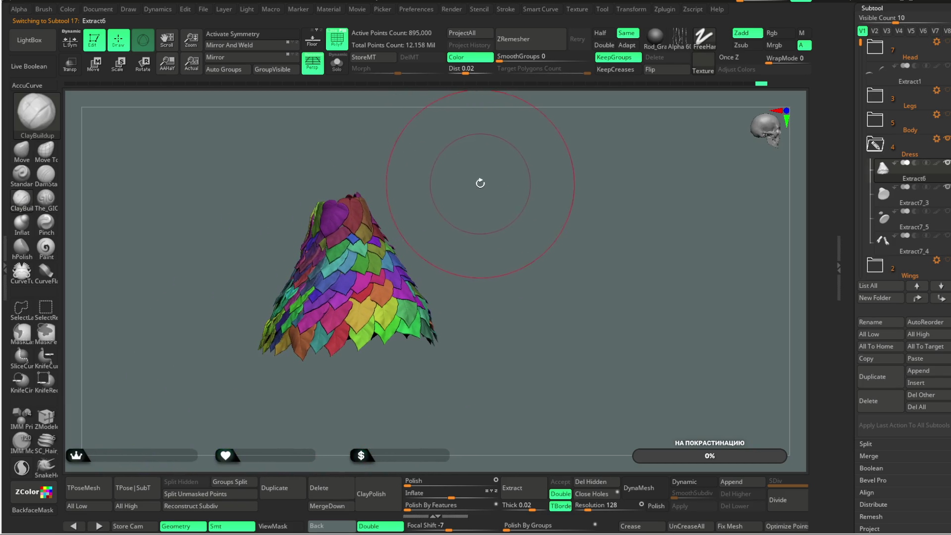
mouse_move(484, 143)
ctrl+shift+mouse_down()
mouse_move(335, 298)
mouse_move(343, 294)
ctrl+shift+mouse_up()
mouse_move(424, 117)
mouse_down()
mouse_move(457, 170)
mouse_move(463, 215)
mouse_move(346, 231)
mouse_up()
- Hide the top green leaf, the side leaves and the magenta, yellow and green bottom leaves
click(45, 311)
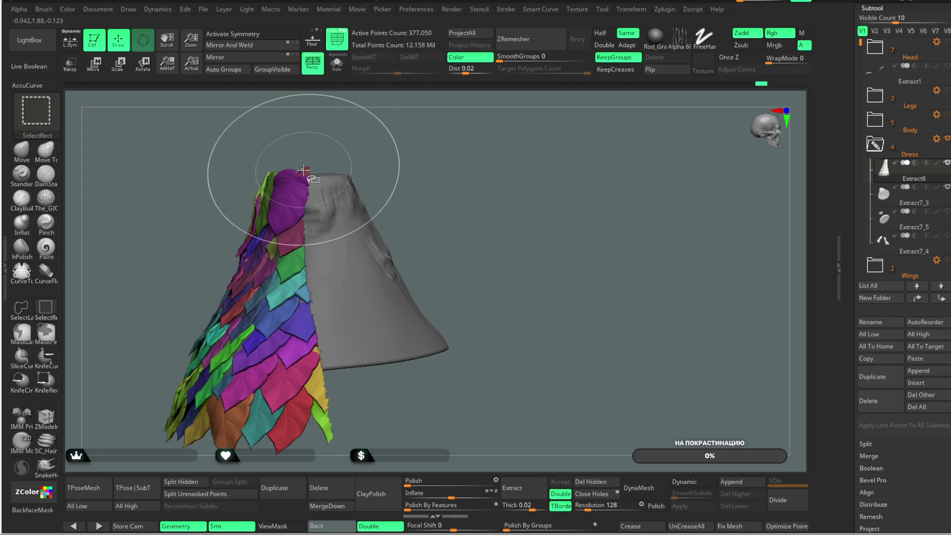
shift+drag(318, 181, 297, 264)
ctrl+alt+shift+click(298, 262)
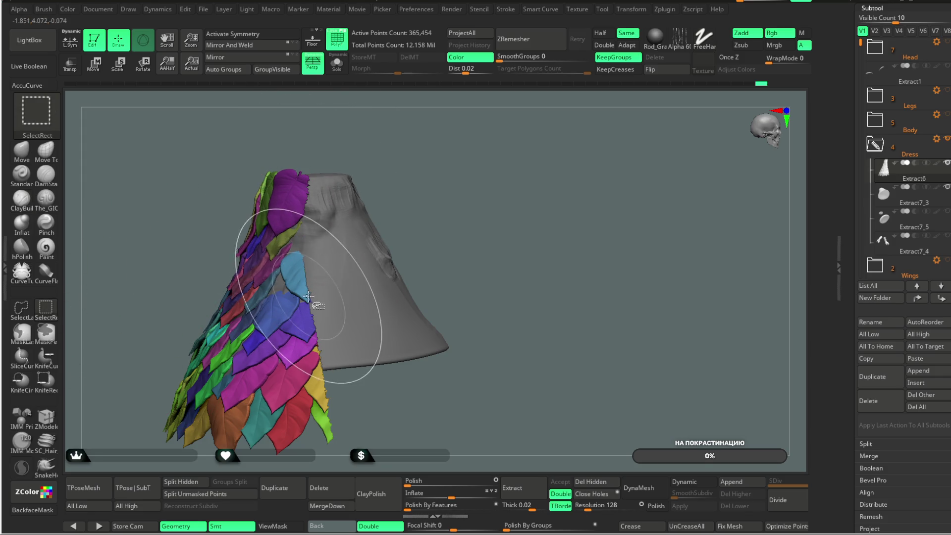
ctrl+alt+shift+click(305, 274)
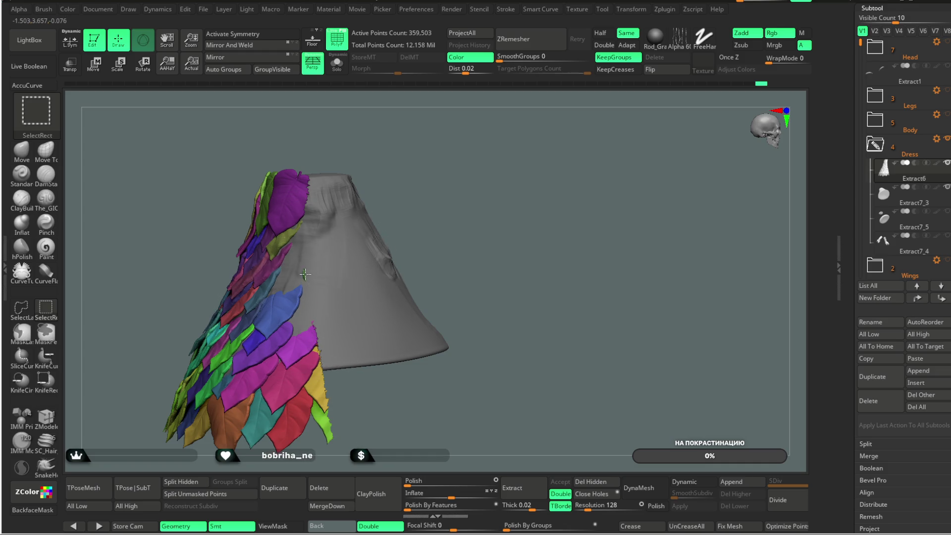
ctrl+alt+shift+click(312, 375)
ctrl+alt+shift+click(317, 350)
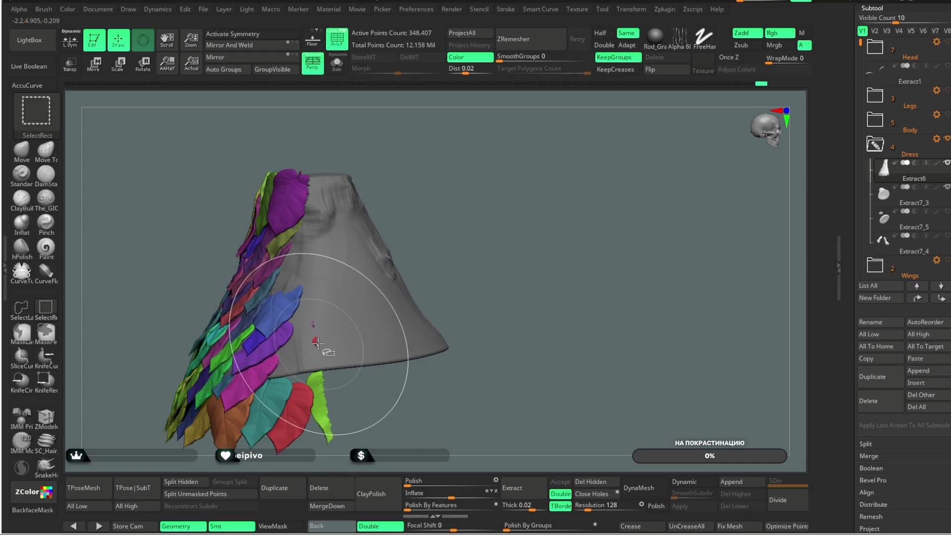
ctrl+alt+shift+click(320, 401)
- Hide further leaves on the leafy side, including the purple and red-orange ones, then unhide everything
mouse_move(476, 297)
mouse_down()
mouse_move(457, 181)
mouse_move(446, 208)
mouse_move(405, 177)
mouse_move(245, 171)
mouse_up()
ctrl+alt+shift+click(302, 173)
ctrl+alt+shift+click(286, 215)
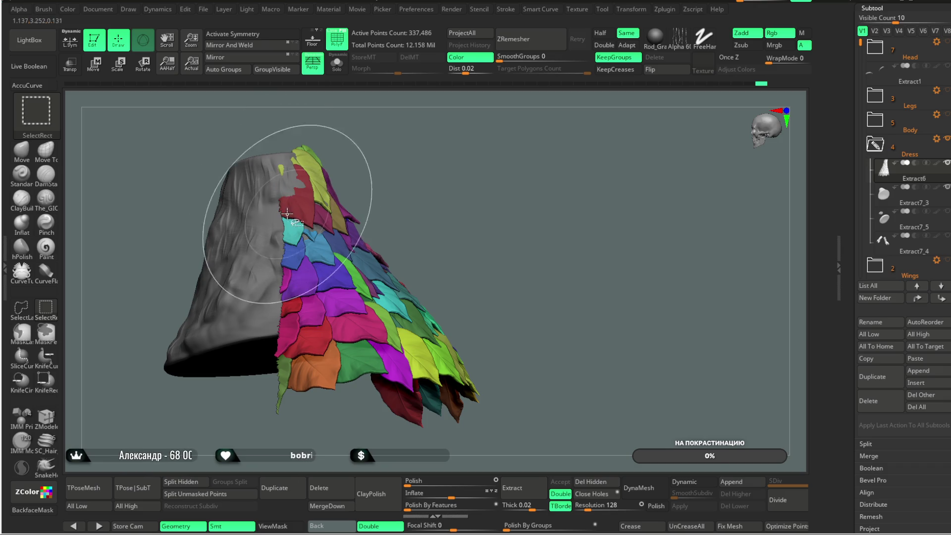
ctrl+alt+shift+click(286, 286)
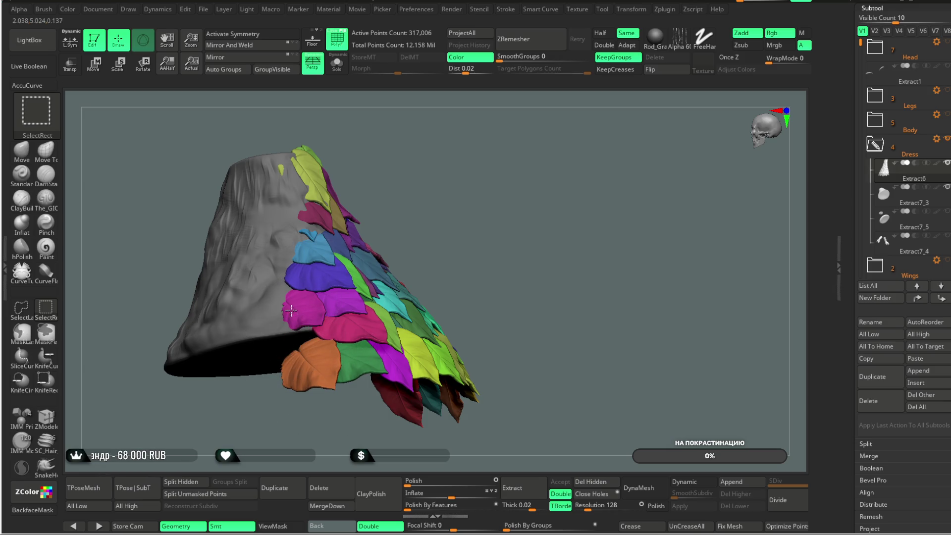
ctrl+alt+shift+click(312, 365)
ctrl+shift+click(455, 199)
mouse_move(456, 200)
mouse_down()
mouse_move(434, 193)
mouse_move(497, 193)
mouse_move(473, 223)
mouse_move(389, 395)
mouse_move(488, 145)
mouse_move(510, 124)
mouse_move(357, 170)
mouse_up()
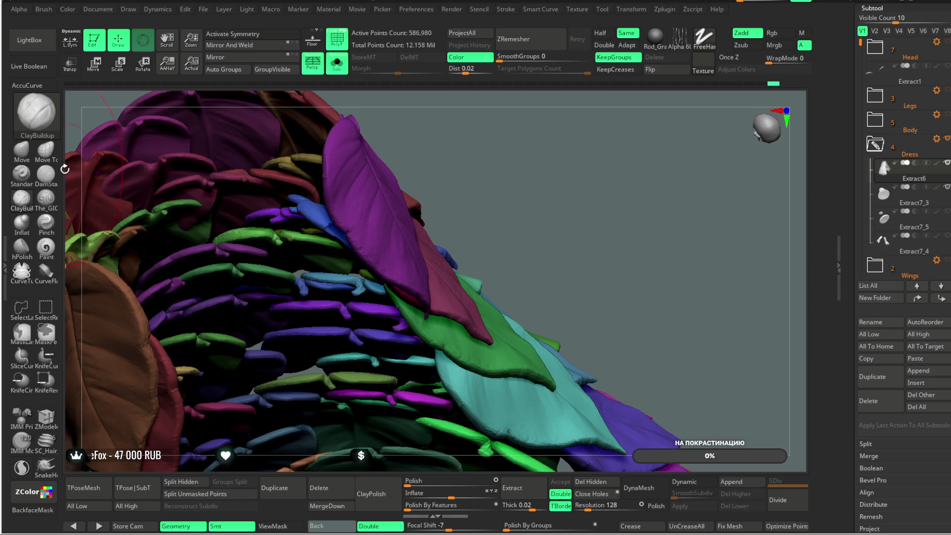
- With Move Topological and backface protection on, rework the leaves around the top arch from several angles
click(45, 151)
click(49, 509)
mouse_move(505, 132)
mouse_down()
mouse_move(319, 269)
mouse_move(398, 174)
mouse_move(510, 133)
mouse_move(380, 265)
mouse_move(509, 93)
mouse_move(381, 249)
mouse_move(506, 132)
mouse_move(386, 231)
mouse_up()
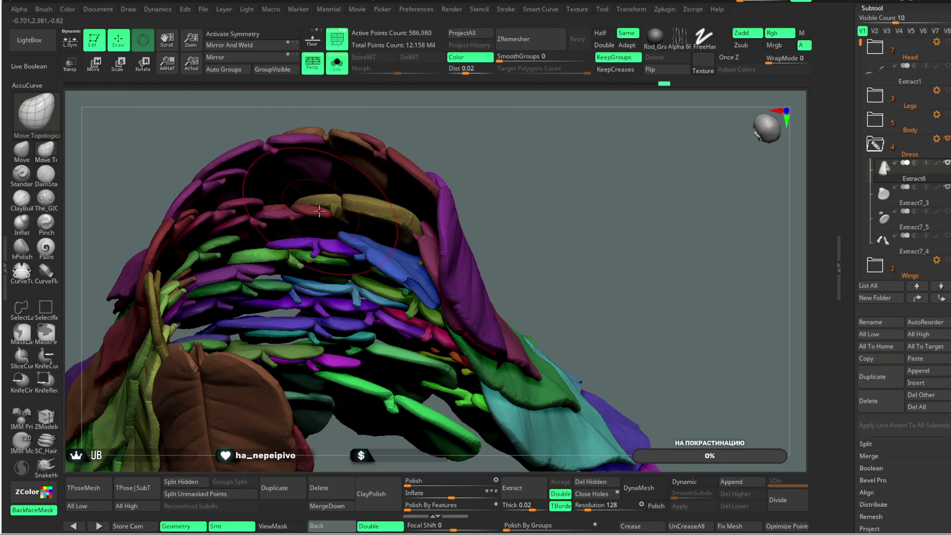
mouse_move(318, 222)
mouse_down()
mouse_move(440, 142)
mouse_move(257, 246)
mouse_up()
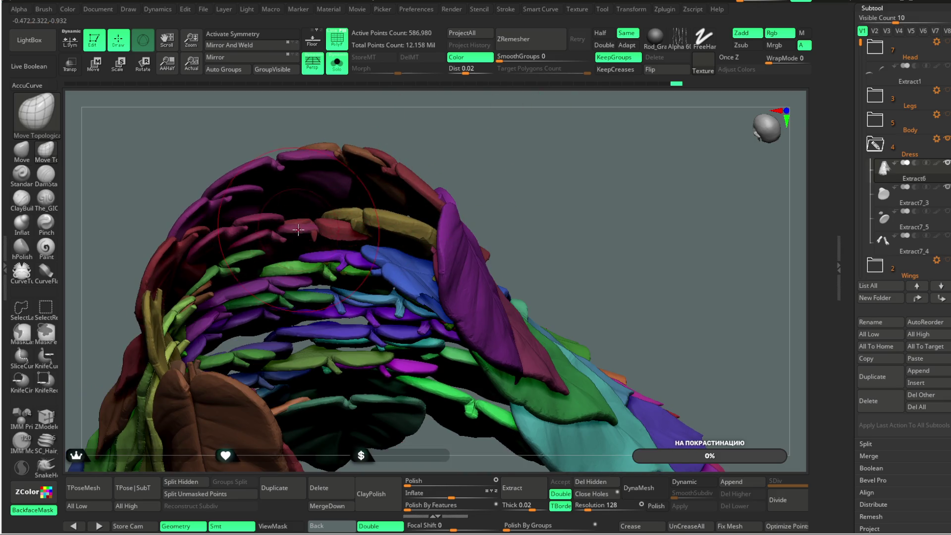
drag(461, 121, 283, 264)
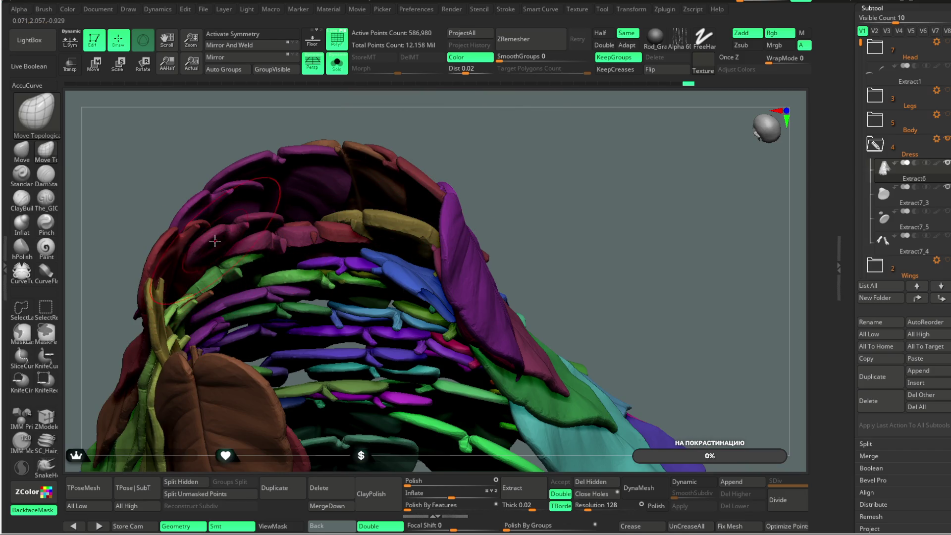
drag(386, 145, 412, 165)
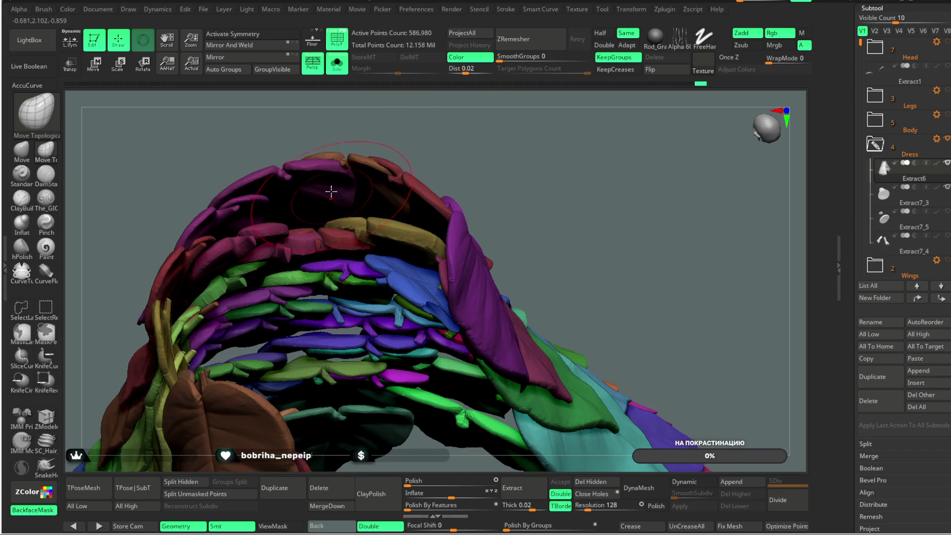
drag(323, 188, 389, 183)
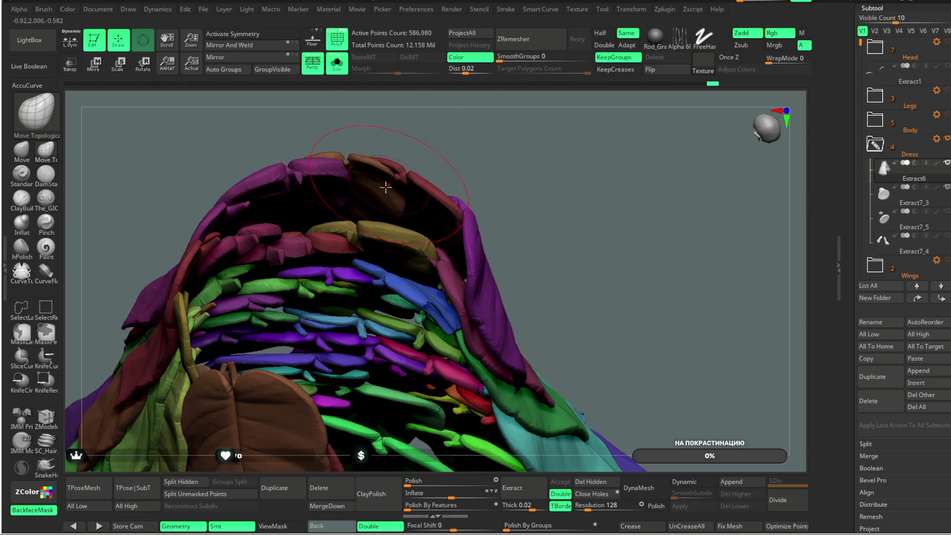
drag(522, 198, 451, 214)
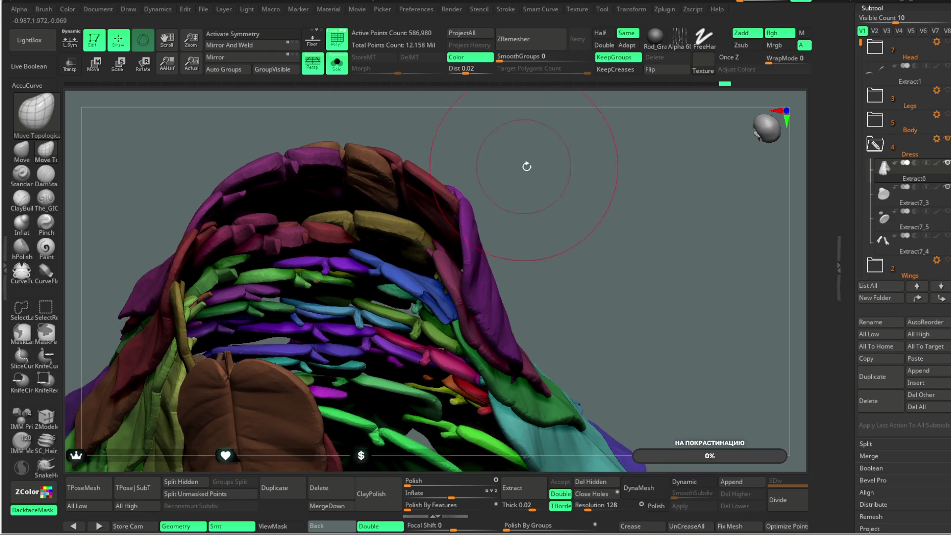
drag(528, 183, 480, 255)
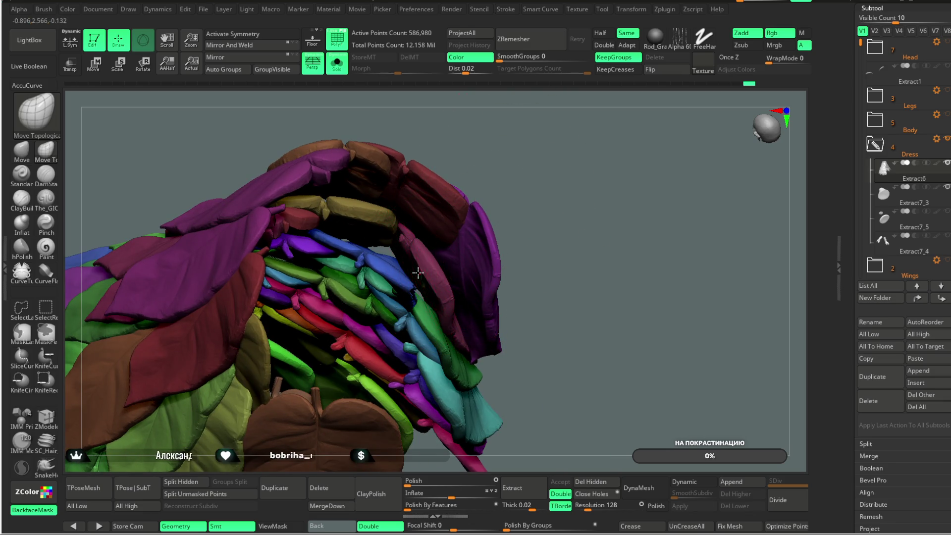
drag(421, 276, 454, 249)
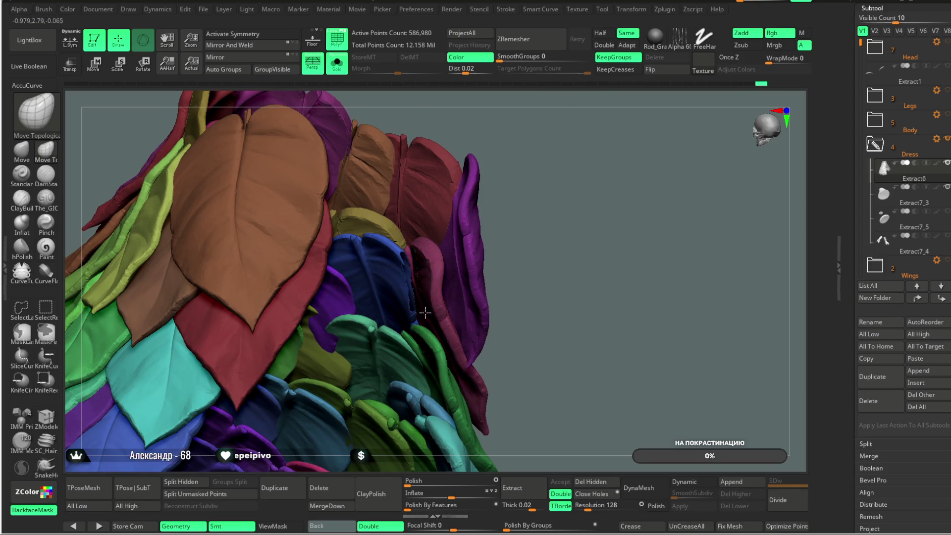
drag(525, 178, 535, 149)
mouse_move(404, 316)
mouse_down()
mouse_move(456, 228)
mouse_move(491, 218)
mouse_move(319, 269)
mouse_move(290, 255)
mouse_up()
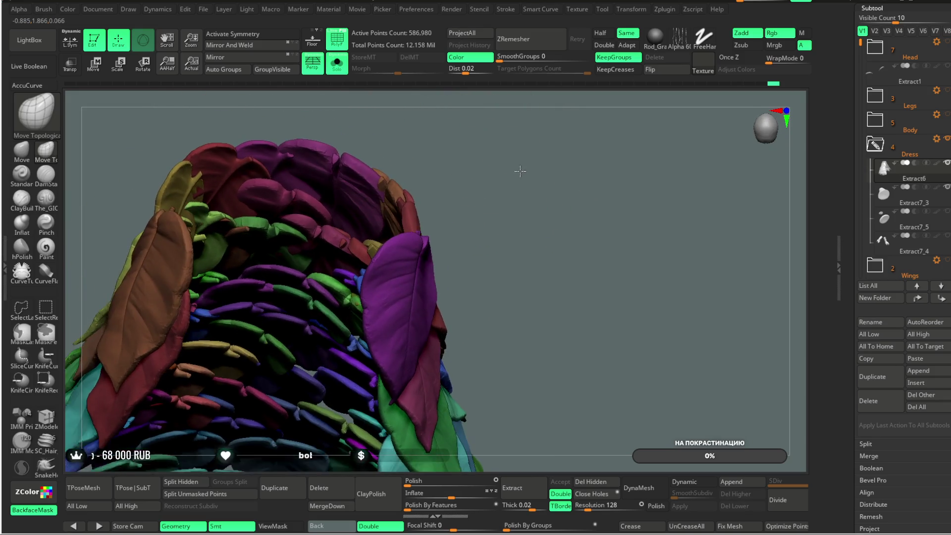
- Check the large brown and red leaves and the green leaf strip up close from varied angles
drag(387, 187, 390, 169)
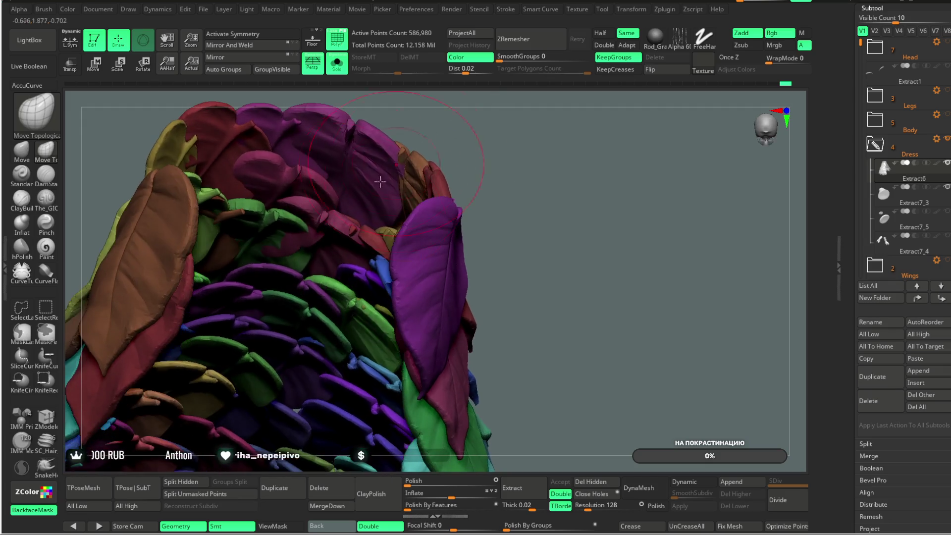
drag(314, 315, 254, 295)
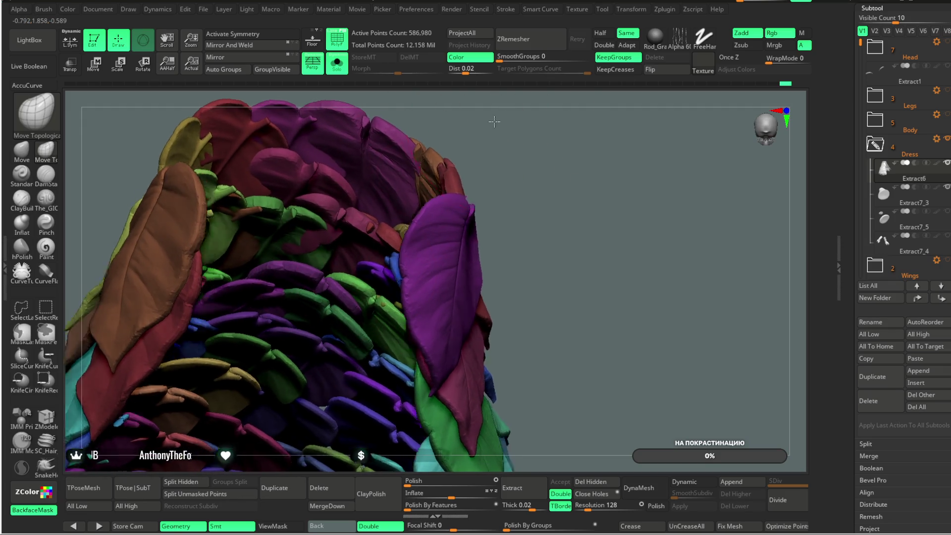
drag(445, 143, 293, 269)
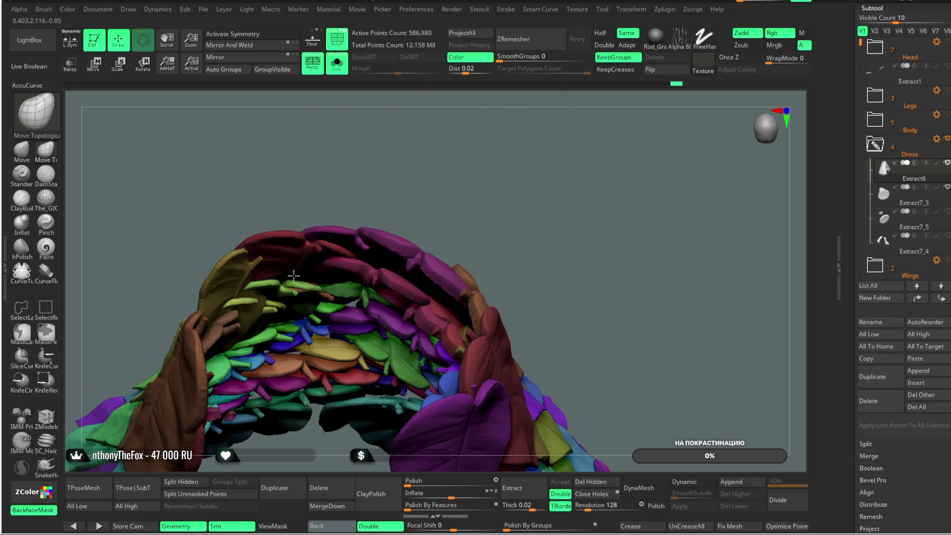
drag(405, 174, 385, 189)
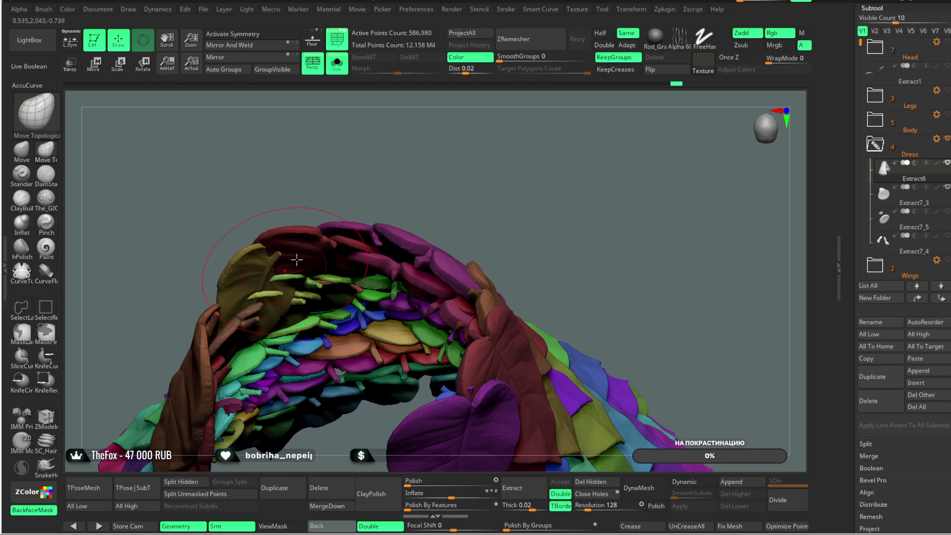
drag(294, 290, 275, 286)
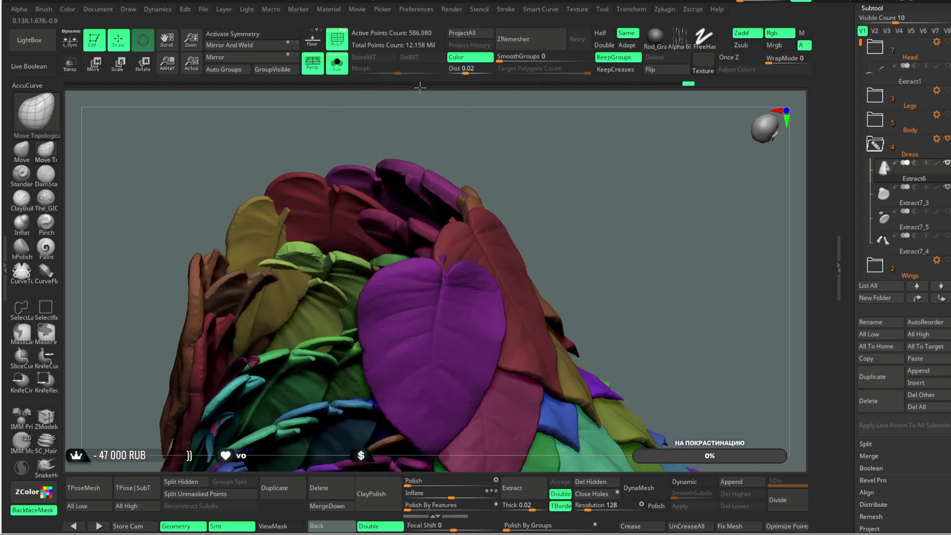
drag(534, 169, 492, 189)
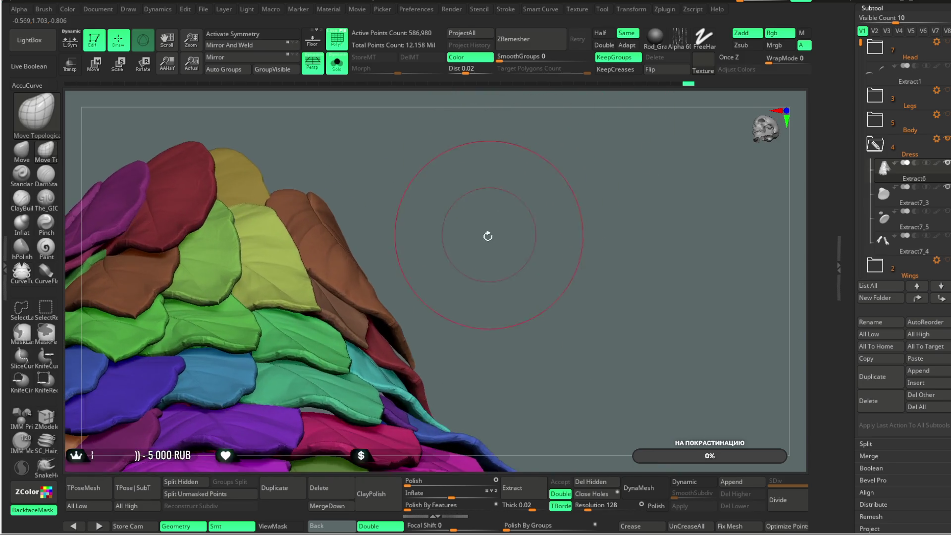
mouse_move(492, 189)
mouse_down()
mouse_move(508, 160)
mouse_move(461, 161)
mouse_move(268, 308)
mouse_up()
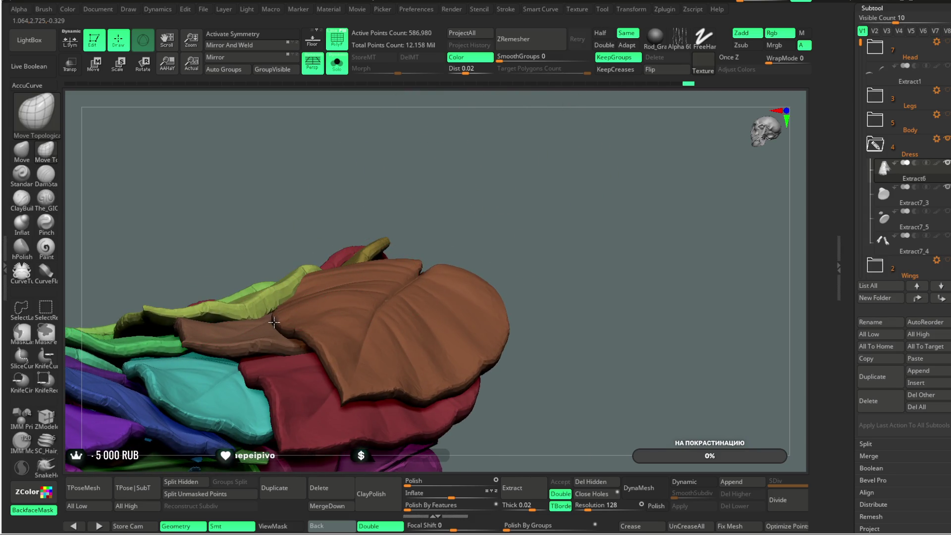
key(space)
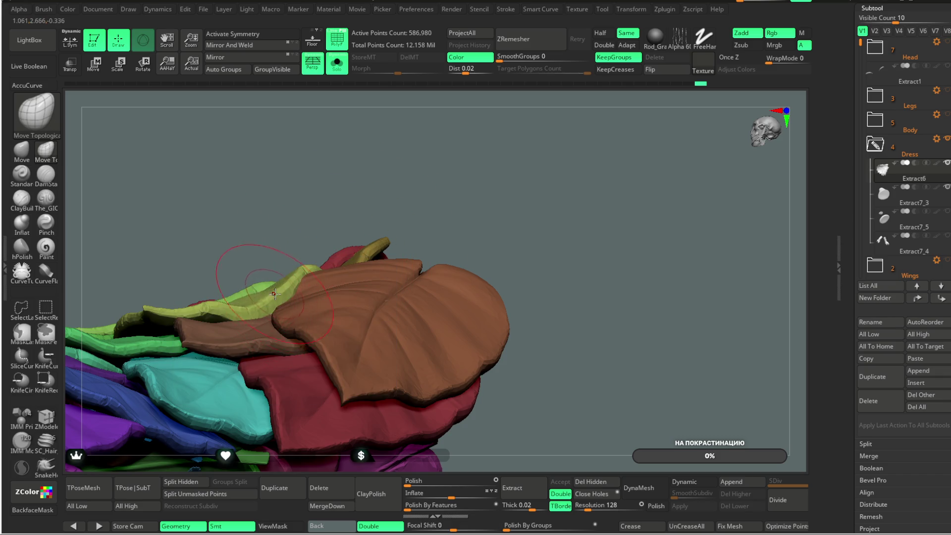
drag(335, 198, 296, 283)
drag(319, 230, 320, 253)
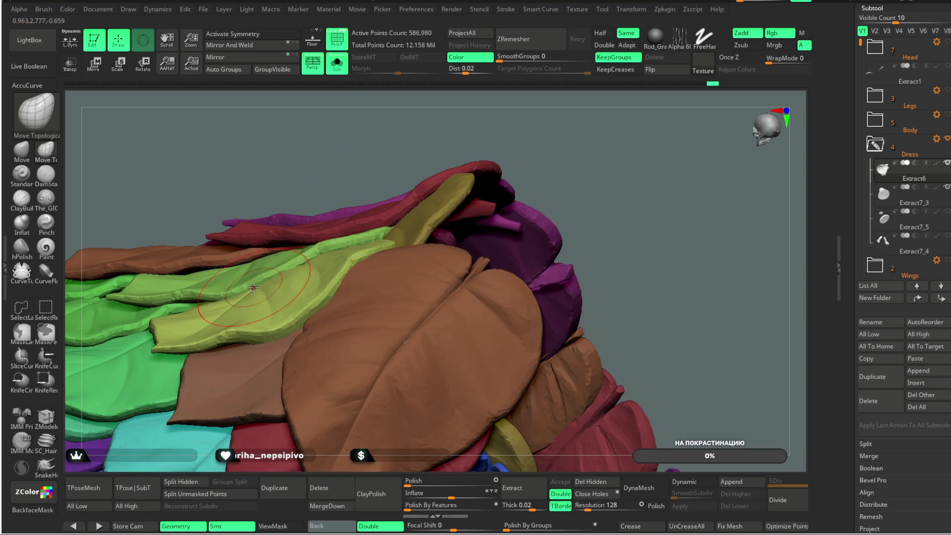
drag(342, 144, 275, 275)
mouse_move(482, 184)
mouse_down()
mouse_move(443, 140)
mouse_move(302, 264)
mouse_move(439, 223)
mouse_move(397, 198)
mouse_move(256, 263)
mouse_move(312, 201)
mouse_move(396, 165)
mouse_move(387, 185)
mouse_up()
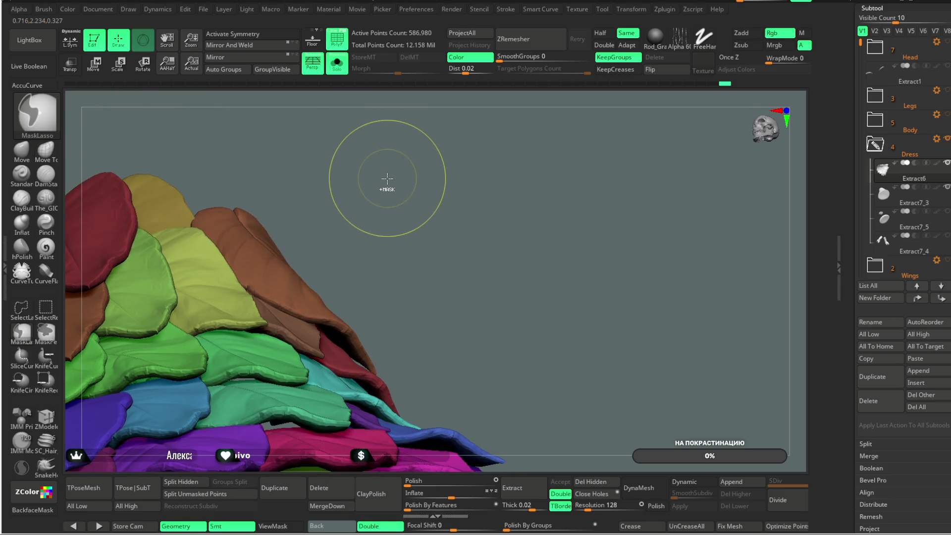
- Turn on BackfaceMask and pull the teal leaf into shape, viewing it from low side angles
click(32, 510)
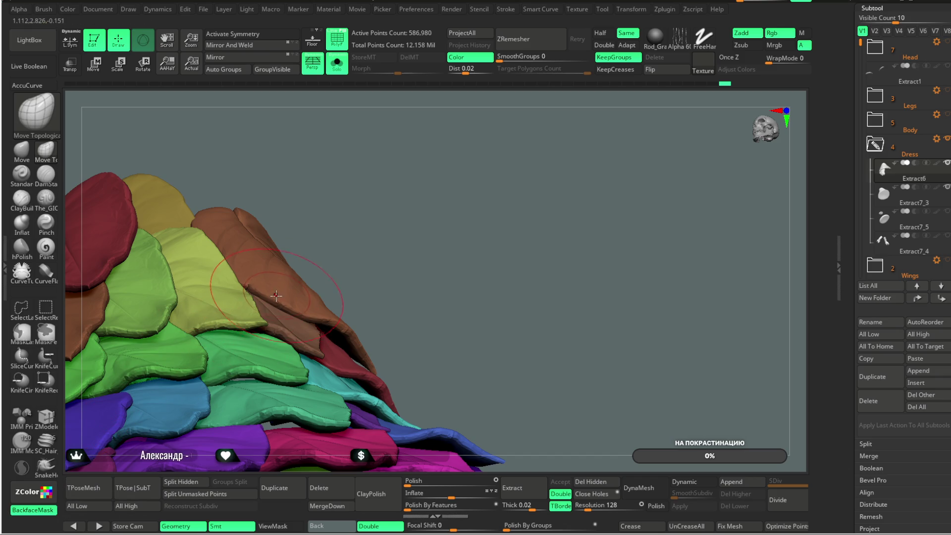
mouse_move(272, 314)
mouse_down()
mouse_move(334, 223)
mouse_move(382, 200)
mouse_move(355, 157)
mouse_move(327, 314)
mouse_move(384, 193)
mouse_move(446, 240)
mouse_move(439, 220)
mouse_move(391, 231)
mouse_move(332, 279)
mouse_up()
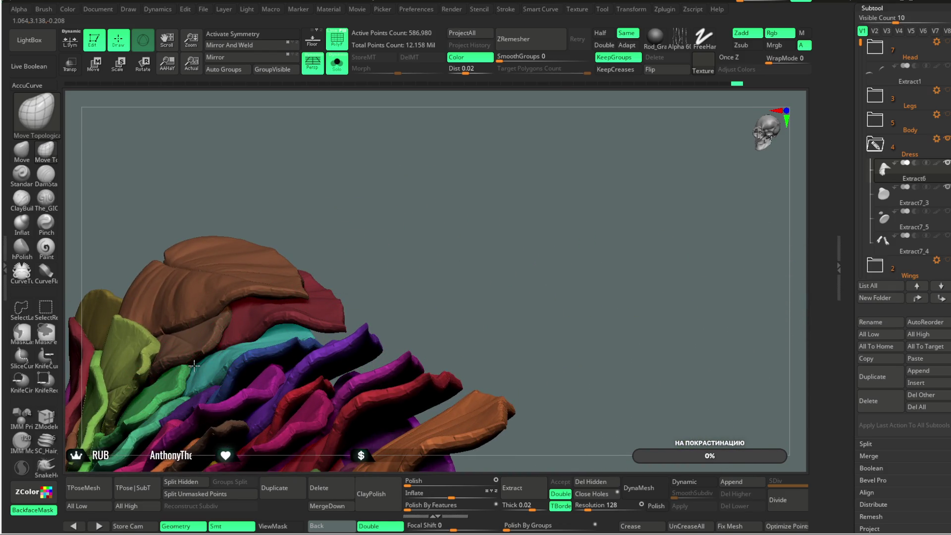
mouse_move(302, 206)
mouse_down()
mouse_move(312, 223)
mouse_move(208, 357)
mouse_move(404, 134)
mouse_move(323, 158)
mouse_move(350, 150)
mouse_up()
mouse_move(186, 358)
mouse_down()
mouse_move(223, 297)
mouse_move(461, 141)
mouse_move(424, 159)
mouse_up()
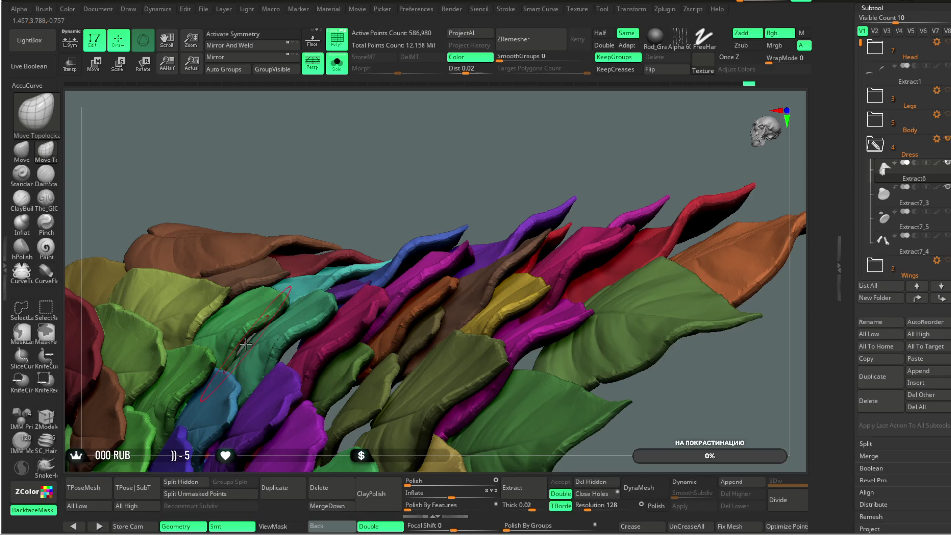
mouse_move(237, 337)
mouse_down()
mouse_move(389, 181)
mouse_move(450, 149)
mouse_move(457, 160)
mouse_move(341, 286)
mouse_up()
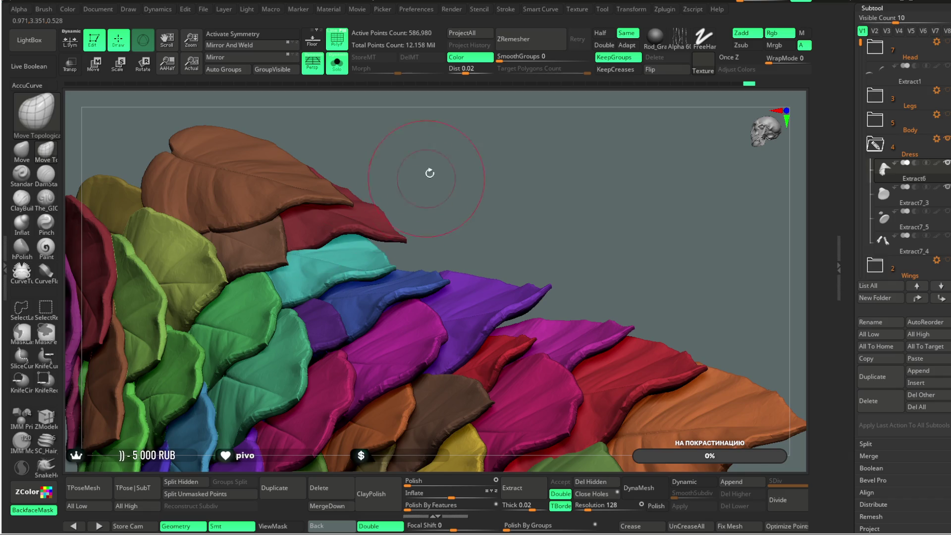
drag(427, 176, 347, 276)
drag(391, 194, 340, 276)
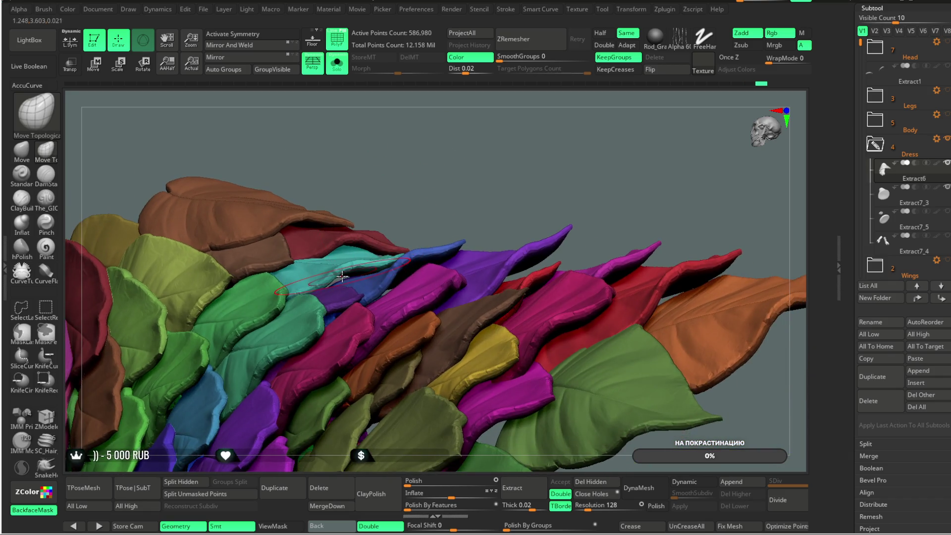
mouse_move(414, 204)
mouse_down()
mouse_move(451, 181)
mouse_move(450, 214)
mouse_up()
mouse_move(523, 183)
mouse_down()
mouse_move(563, 128)
mouse_move(526, 101)
mouse_move(471, 140)
mouse_up()
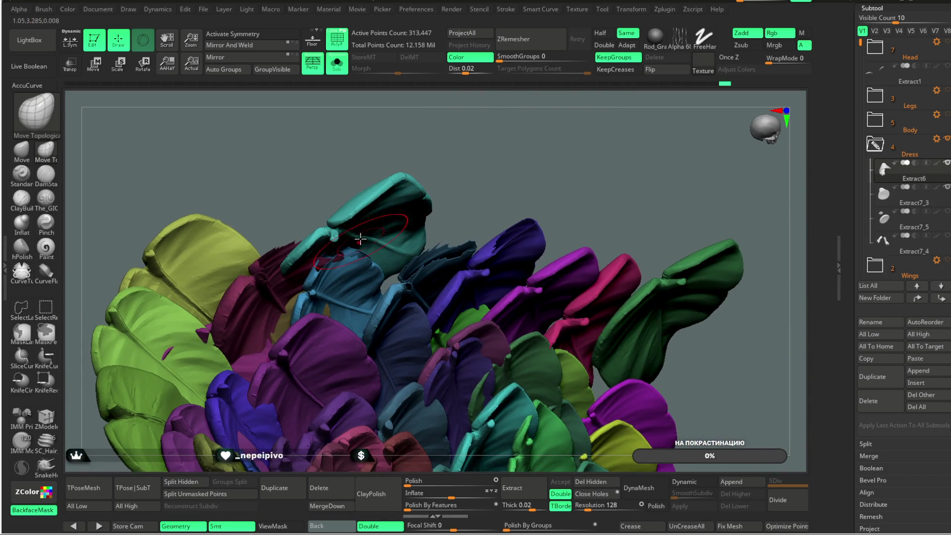
- Step back through the undo history, then redo forward to the smooth 895,000-point leaf state
key(space)
mouse_move(419, 221)
mouse_down()
mouse_move(439, 186)
mouse_move(347, 223)
mouse_move(400, 223)
mouse_up()
key(ctrl+z)
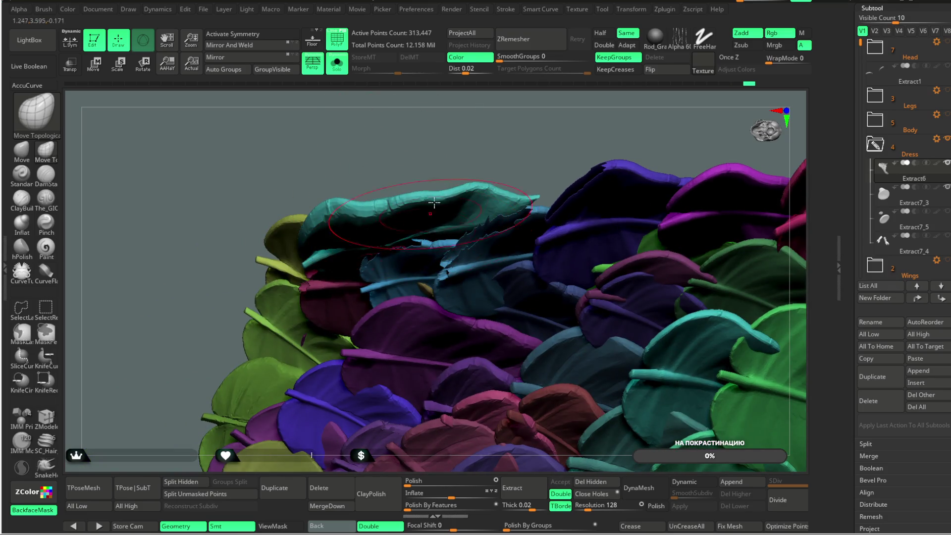
key(ctrl+z)
key(ctrl+z)
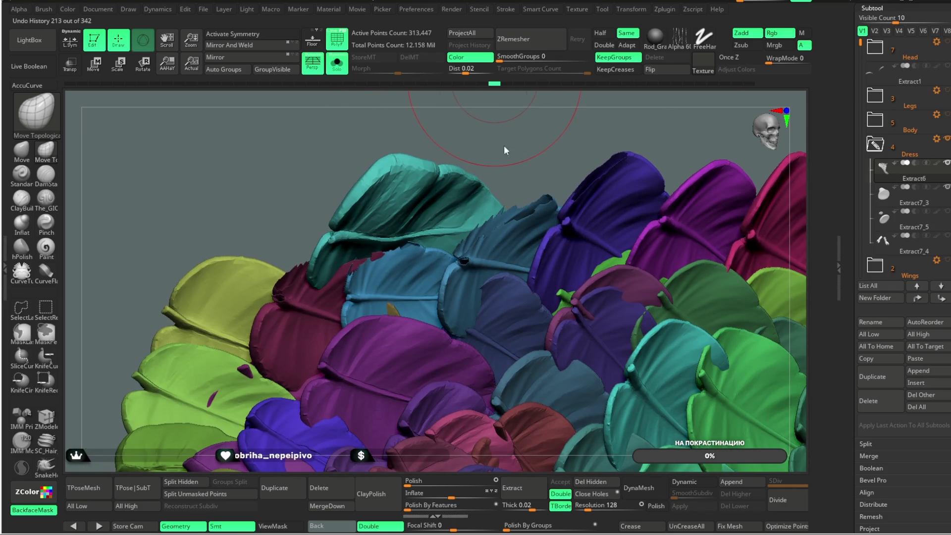
key(ctrl+z)
drag(497, 85, 751, 86)
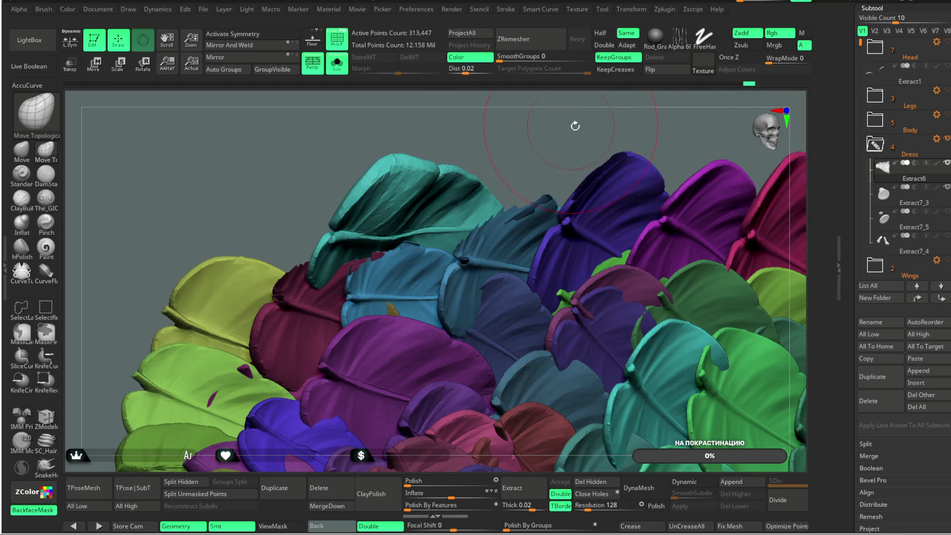
drag(573, 124, 517, 110)
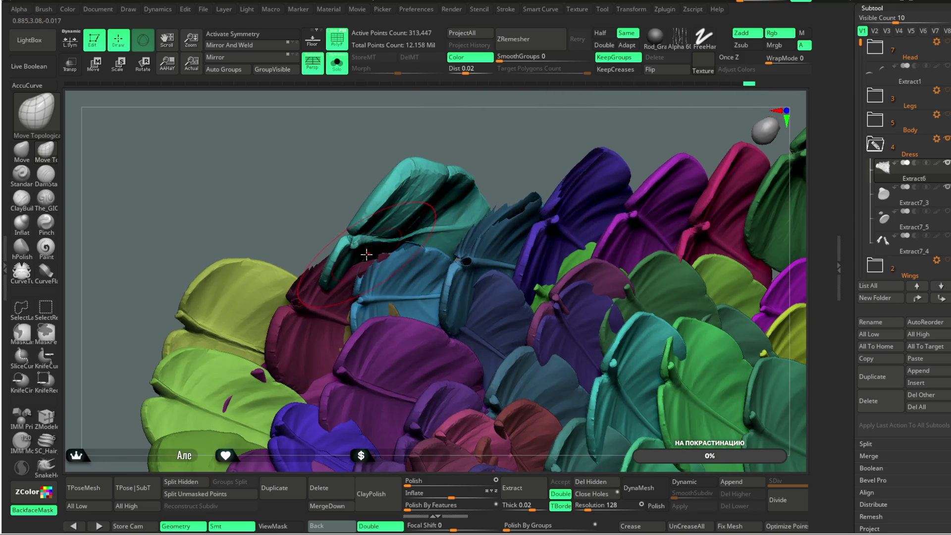
key(ctrl+shift+z)
key(ctrl+shift+z)
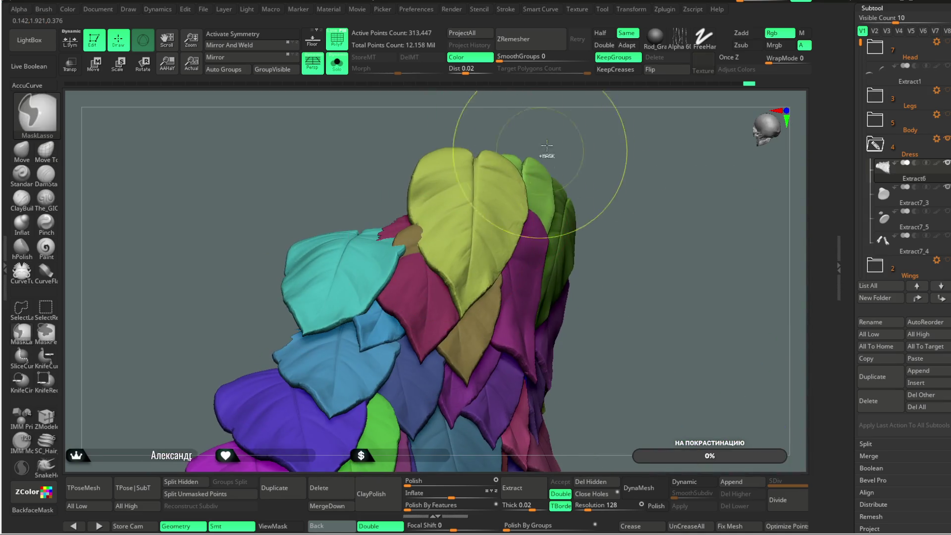
key(ctrl+shift+z)
key(ctrl+shift+z)
drag(602, 101, 595, 202)
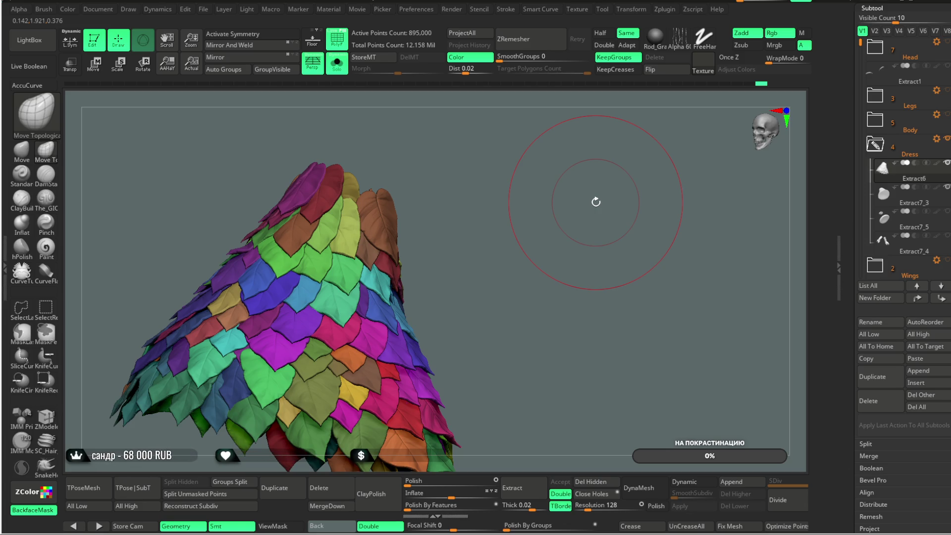
- Save the leaf-covered dress project via the File menu (Ctrl+S)
click(204, 11)
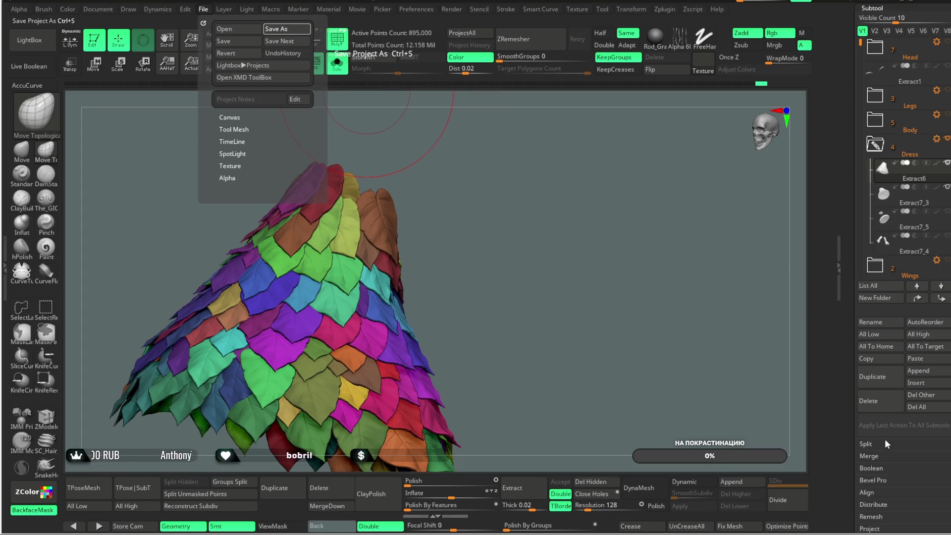
key(ctrl+s)
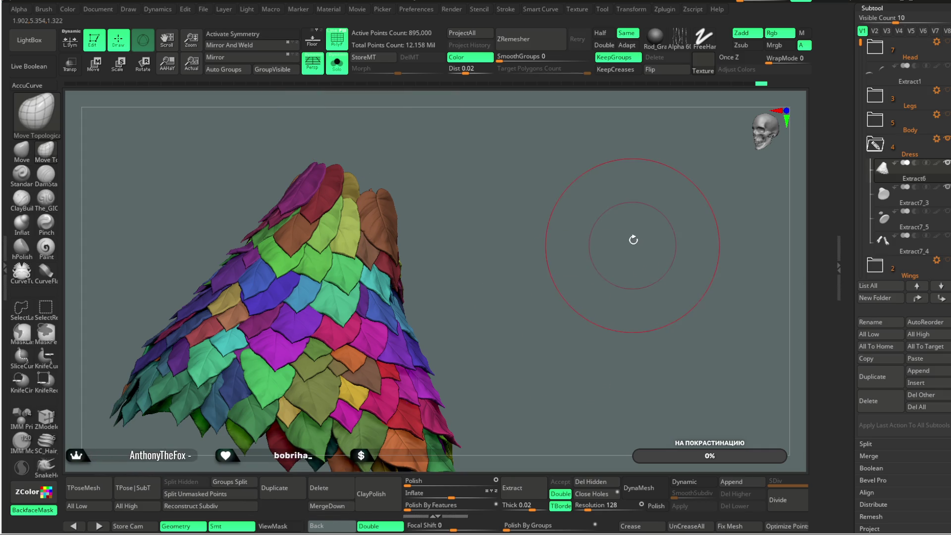
- Switch to SelectRect and hide every leaf except a single blue one
mouse_move(513, 220)
mouse_down()
mouse_move(493, 199)
mouse_move(547, 166)
mouse_move(546, 203)
mouse_move(561, 142)
mouse_move(586, 128)
mouse_move(588, 153)
mouse_move(607, 166)
mouse_move(594, 145)
mouse_move(605, 137)
mouse_move(595, 201)
mouse_move(610, 176)
mouse_move(456, 195)
mouse_up()
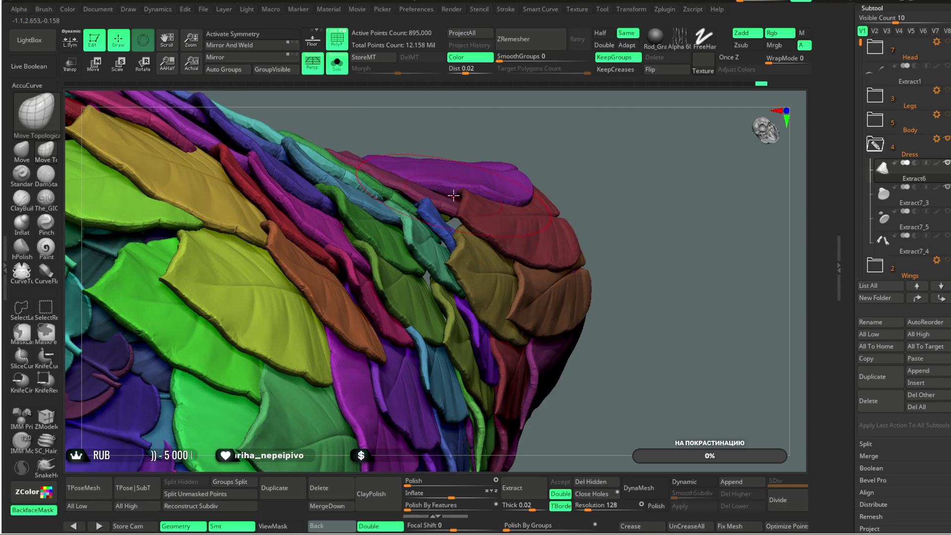
right_drag(453, 195, 457, 196)
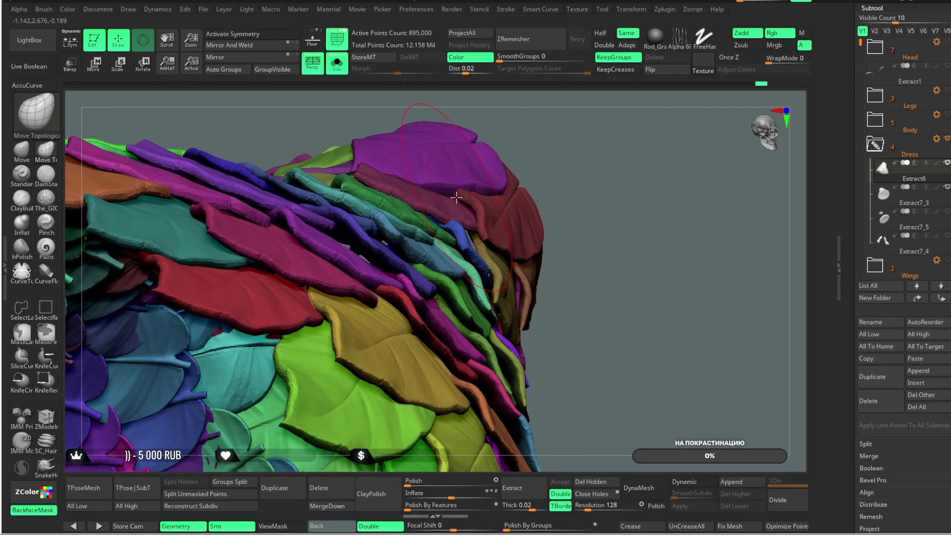
mouse_move(573, 127)
mouse_down()
mouse_move(515, 193)
mouse_move(522, 171)
mouse_move(512, 127)
mouse_move(522, 165)
mouse_move(535, 172)
mouse_move(520, 186)
mouse_up()
key(ctrl+shift)
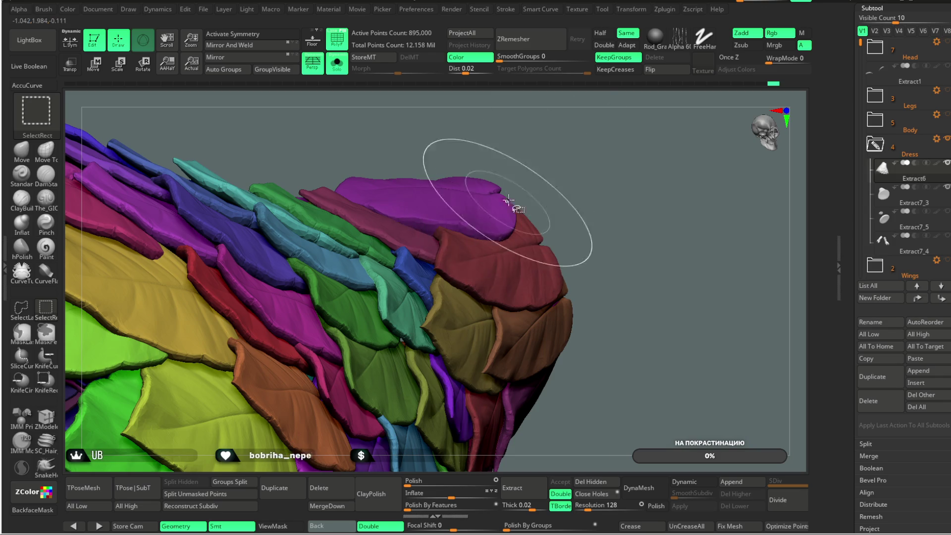
ctrl+shift+drag(513, 207, 468, 305)
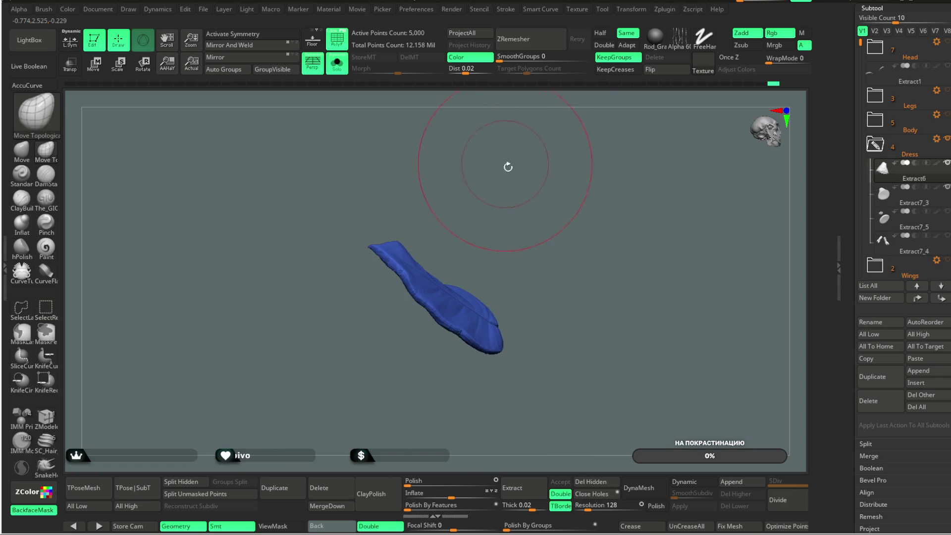
- Inspect the isolated blue leaf from several angles, then show all leaves again
drag(505, 164, 497, 208)
drag(474, 306, 497, 276)
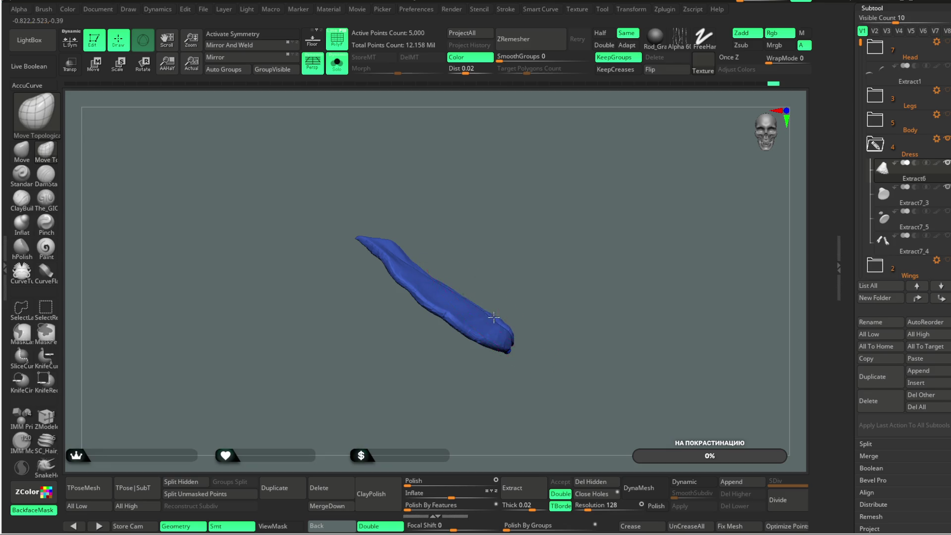
drag(547, 238, 494, 309)
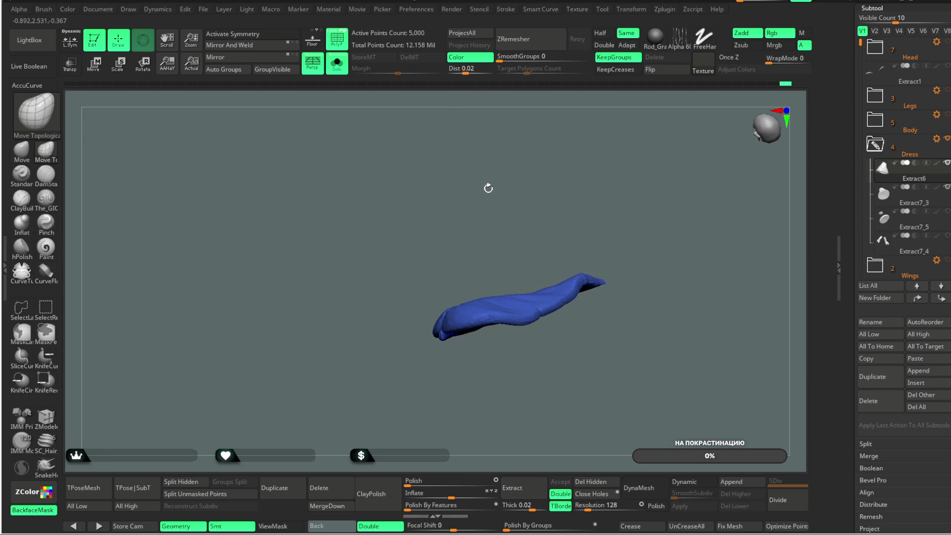
mouse_move(519, 230)
mouse_down()
mouse_move(506, 265)
mouse_move(498, 213)
mouse_move(520, 206)
mouse_move(527, 244)
mouse_up()
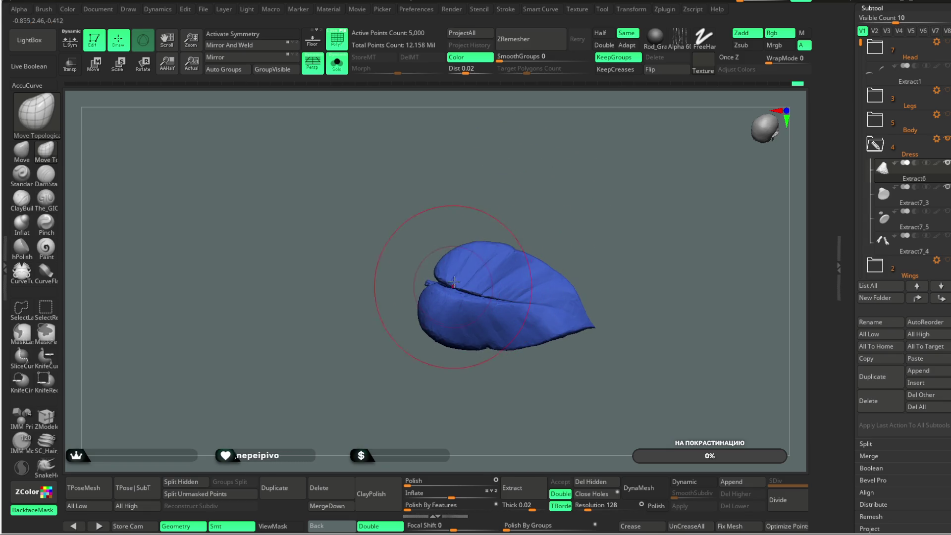
ctrl+shift+click(529, 189)
mouse_move(469, 171)
mouse_down()
mouse_move(543, 145)
mouse_move(562, 171)
mouse_move(563, 142)
mouse_move(547, 115)
mouse_move(495, 189)
mouse_up()
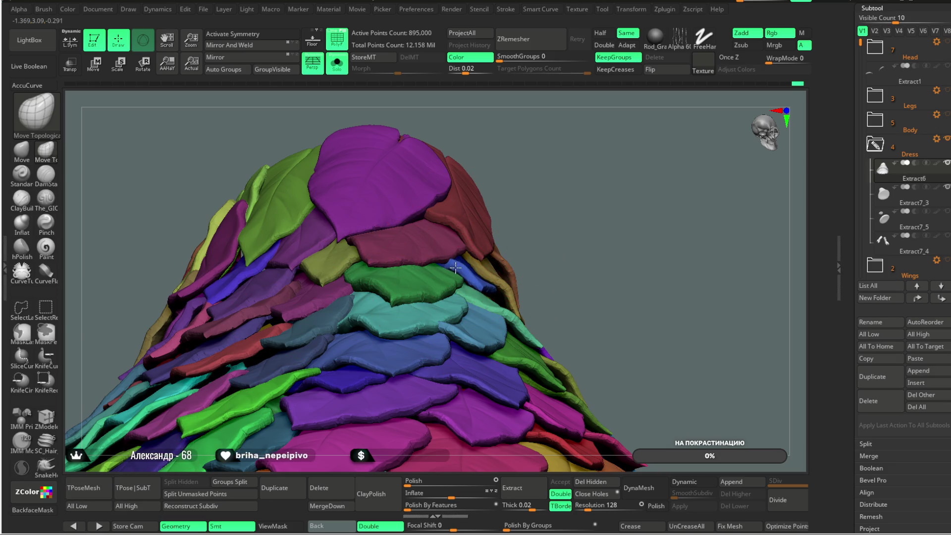
drag(513, 216, 563, 132)
- Turn backface masking on, isolate and inspect a maroon leaf, then unhide the full leaf cone
key(ctrl+b)
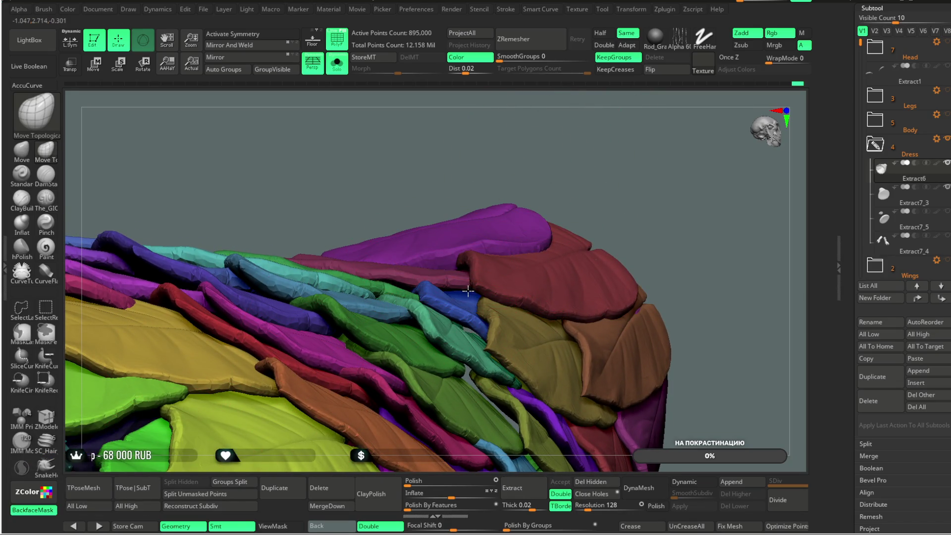
ctrl+shift+click(420, 275)
mouse_move(420, 276)
mouse_down()
mouse_move(545, 221)
mouse_move(546, 198)
mouse_up()
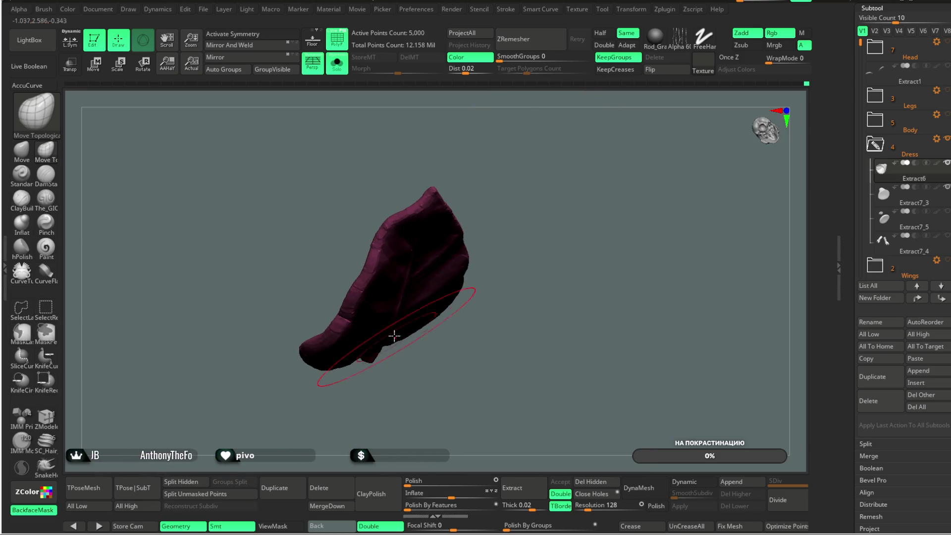
right_drag(402, 338, 432, 324)
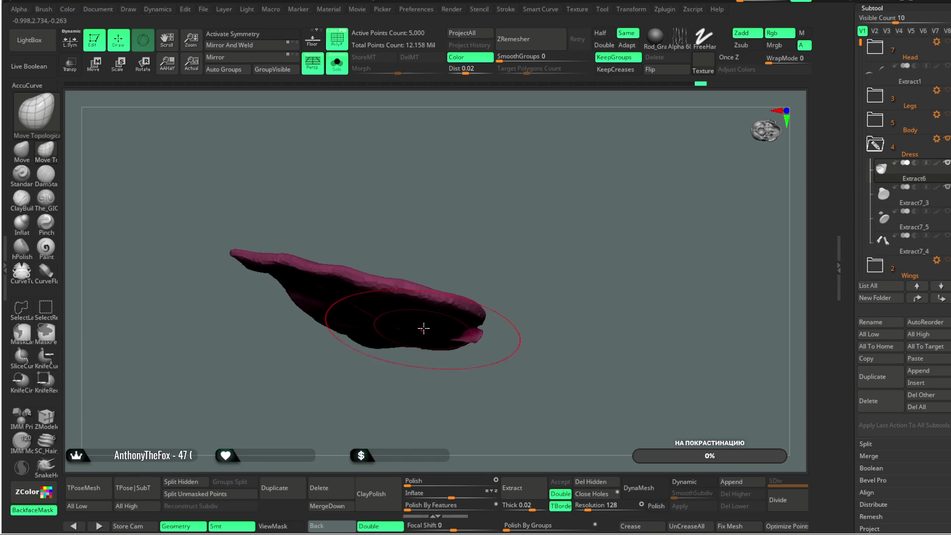
ctrl+shift+click(530, 206)
mouse_move(572, 176)
mouse_down()
mouse_move(587, 215)
mouse_move(572, 170)
mouse_move(558, 171)
mouse_move(551, 193)
mouse_move(562, 170)
mouse_up()
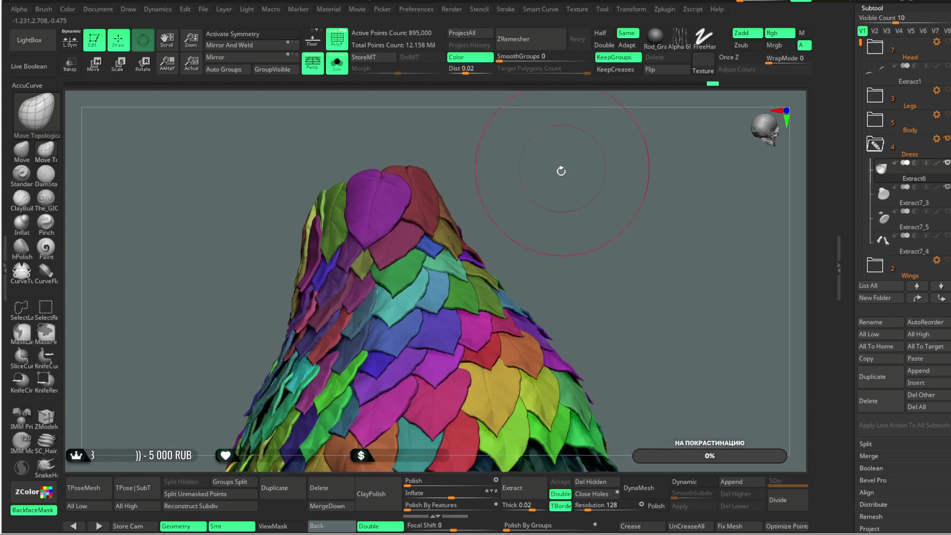
- Hide all polygroups except one purple leaf and turn it upright for examination
mouse_move(562, 170)
mouse_down()
mouse_move(595, 157)
mouse_move(588, 163)
mouse_up()
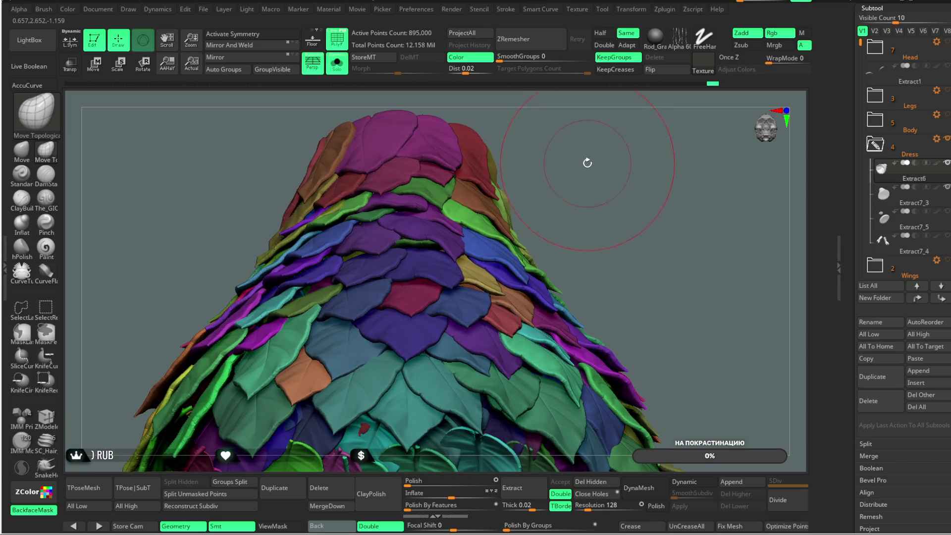
mouse_move(587, 163)
mouse_down()
mouse_move(587, 143)
mouse_move(480, 208)
mouse_move(388, 231)
mouse_move(395, 235)
mouse_up()
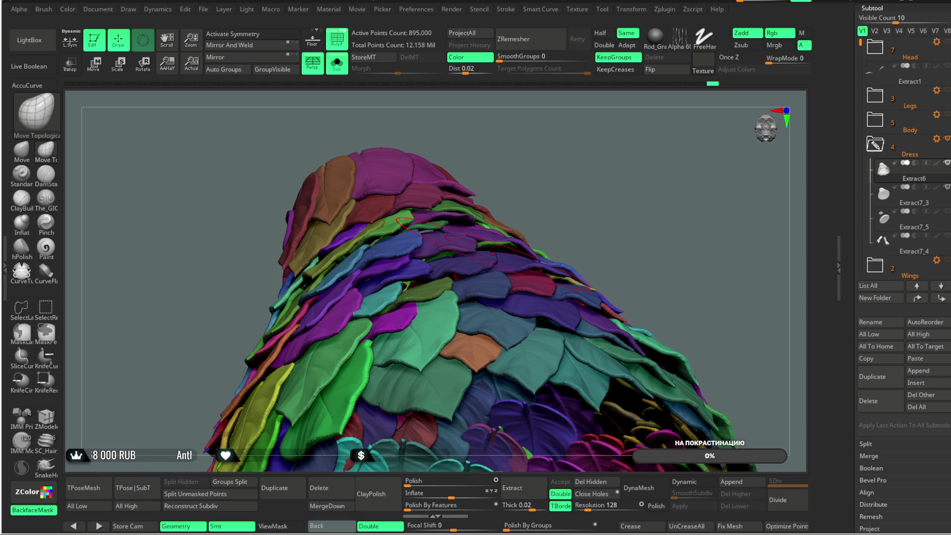
mouse_move(563, 149)
mouse_down()
mouse_move(548, 183)
mouse_move(476, 269)
mouse_up()
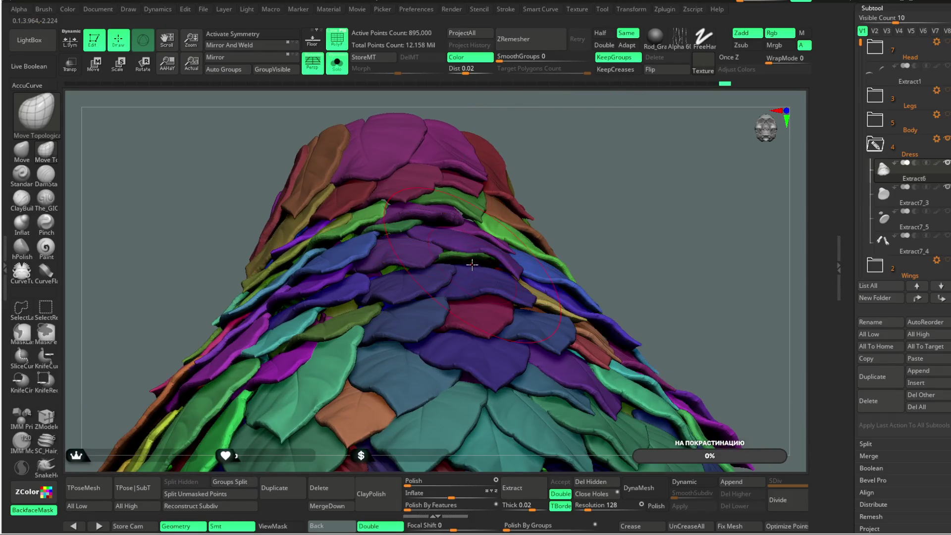
mouse_move(573, 183)
mouse_down()
mouse_move(584, 143)
mouse_move(574, 163)
mouse_up()
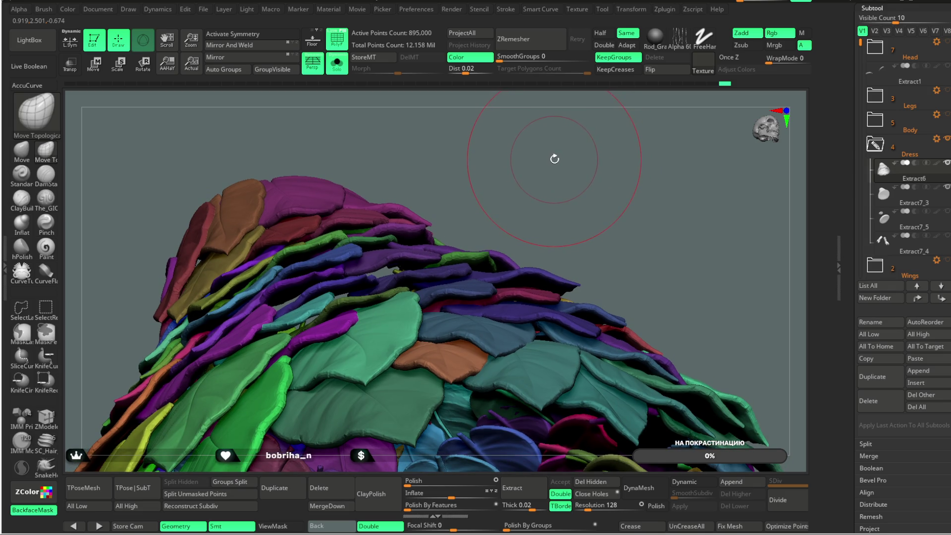
key(space)
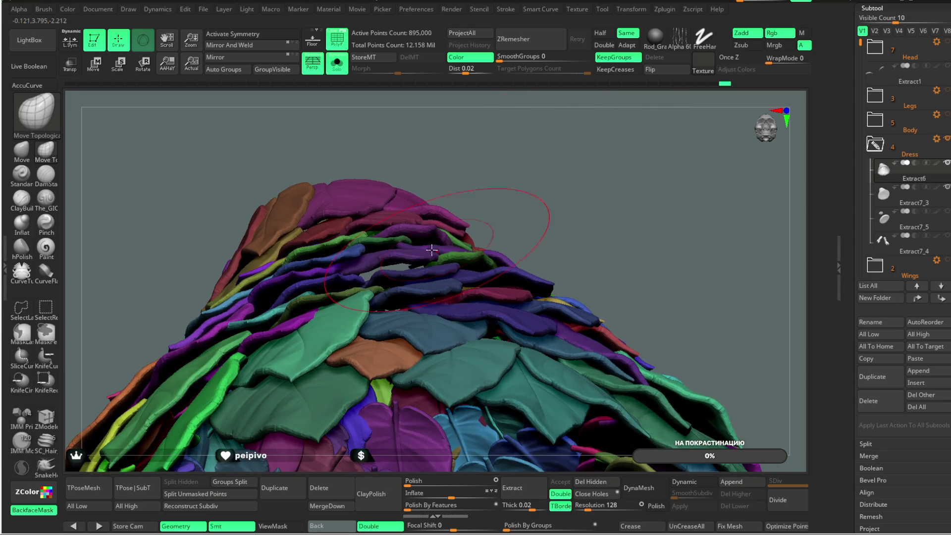
ctrl+shift+click(437, 255)
mouse_move(486, 181)
mouse_down()
mouse_move(535, 144)
mouse_move(402, 267)
mouse_move(463, 171)
mouse_move(383, 280)
mouse_up()
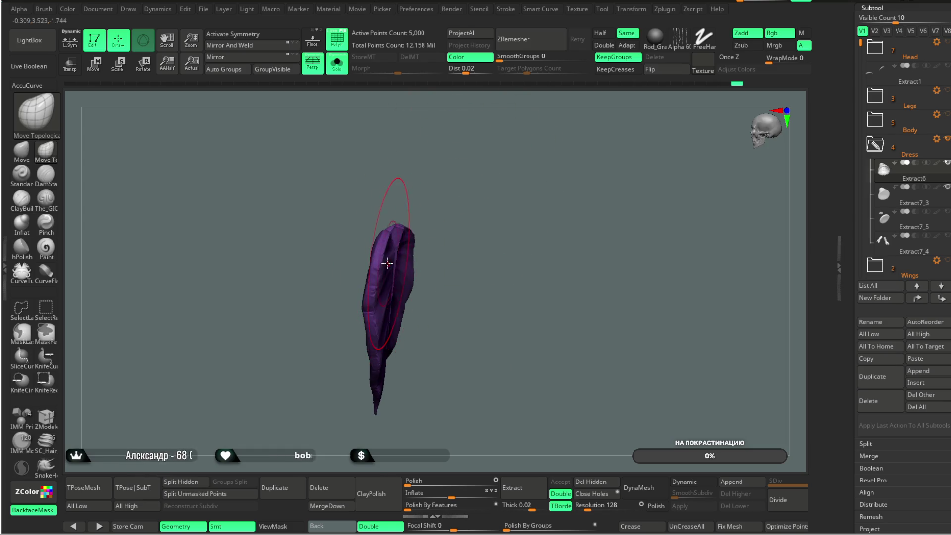
- Unhide all leaves, briefly isolate a single red leaf, then bring everything back
mouse_move(468, 240)
mouse_down()
mouse_move(434, 201)
mouse_move(382, 272)
mouse_up()
ctrl+shift+click(483, 205)
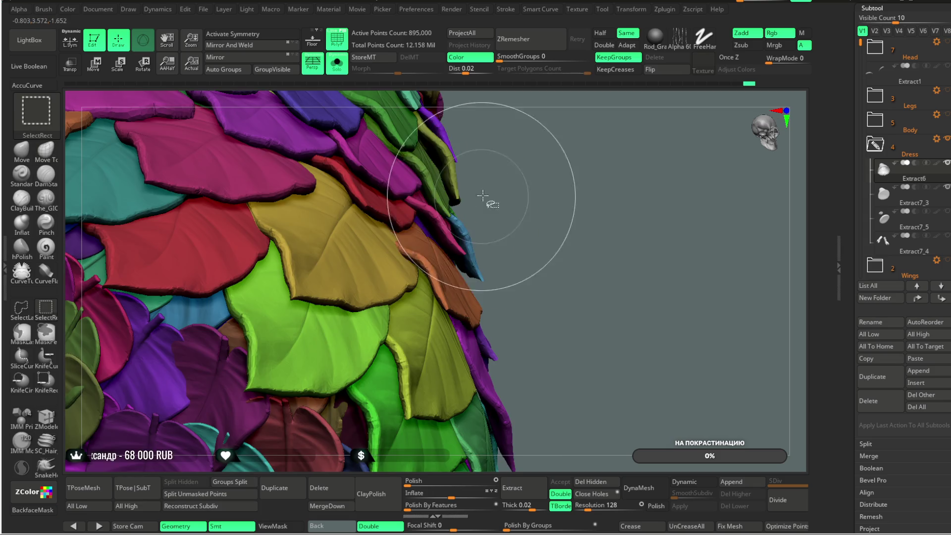
scroll(540, 162, down, 2)
scroll(541, 164, down, 2)
scroll(543, 165, down, 2)
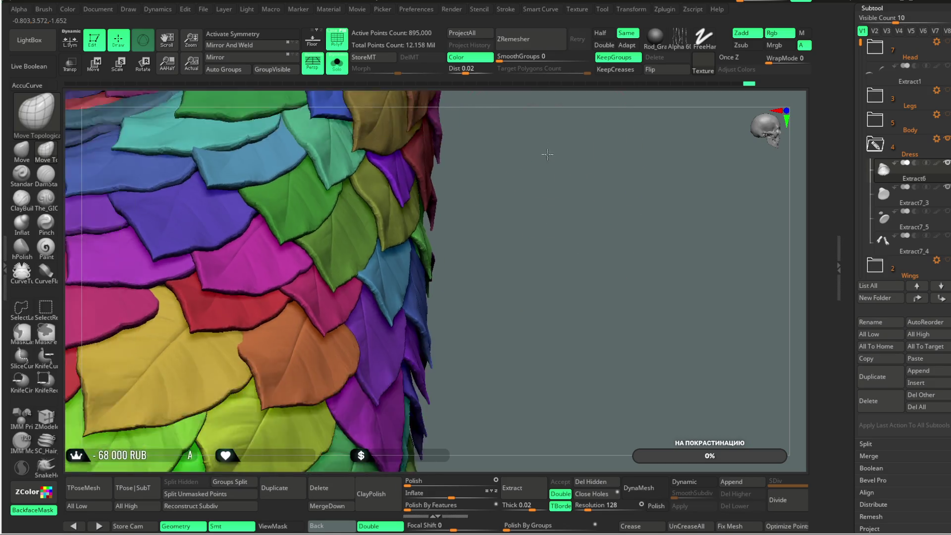
scroll(544, 166, down, 2)
mouse_move(544, 167)
mouse_down()
mouse_move(569, 159)
mouse_move(572, 169)
mouse_move(294, 294)
mouse_move(365, 170)
mouse_move(378, 206)
mouse_move(341, 284)
mouse_move(384, 208)
mouse_move(338, 260)
mouse_up()
ctrl+shift+click(294, 295)
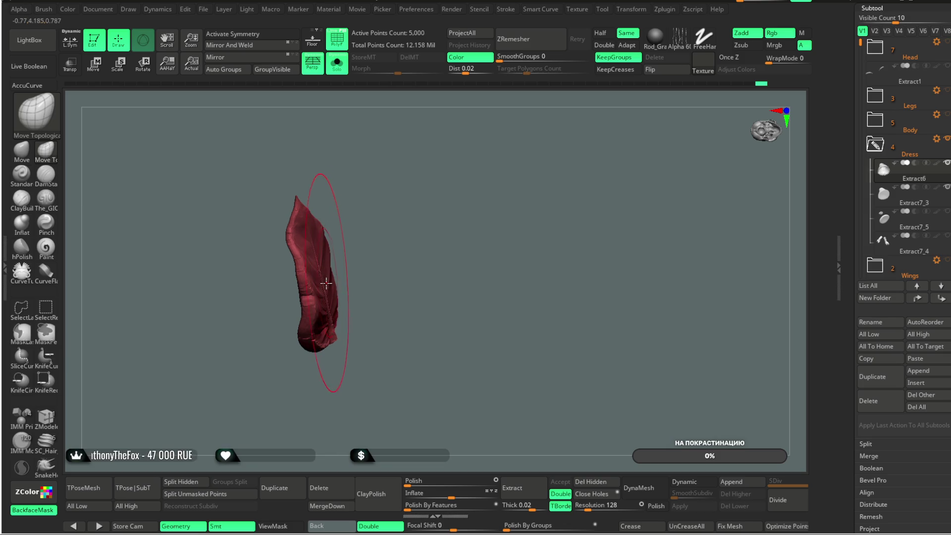
ctrl+shift+click(435, 196)
- Isolate one blue leaf, examine it from all sides, and turn Solo off to show the grey base dress
mouse_move(442, 128)
right_down()
mouse_move(471, 158)
mouse_move(456, 128)
mouse_move(472, 102)
mouse_move(518, 88)
mouse_move(686, 121)
mouse_move(664, 111)
mouse_move(563, 117)
mouse_move(568, 148)
mouse_move(605, 175)
mouse_move(665, 113)
mouse_move(520, 224)
mouse_move(339, 327)
right_up()
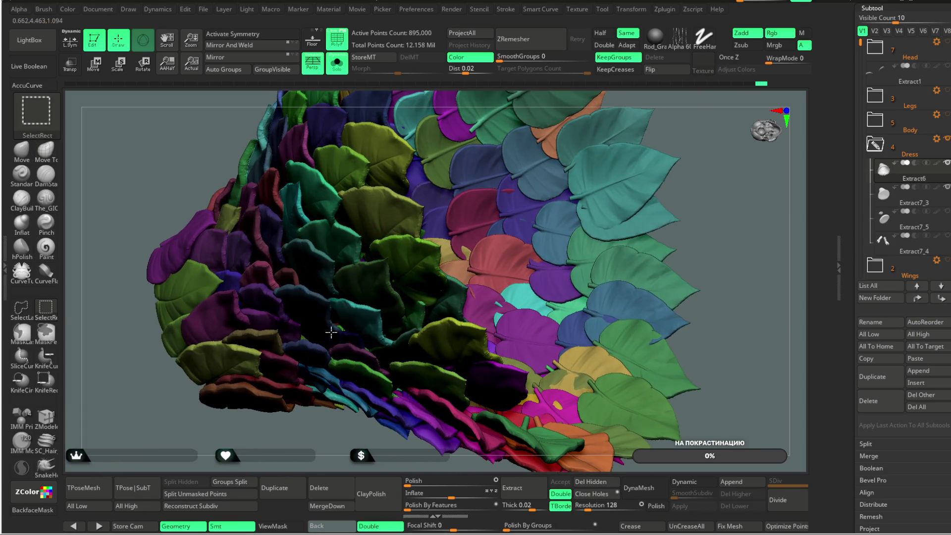
ctrl+shift+drag(340, 327, 342, 331)
mouse_move(426, 354)
right_down()
mouse_move(426, 330)
mouse_move(331, 348)
right_up()
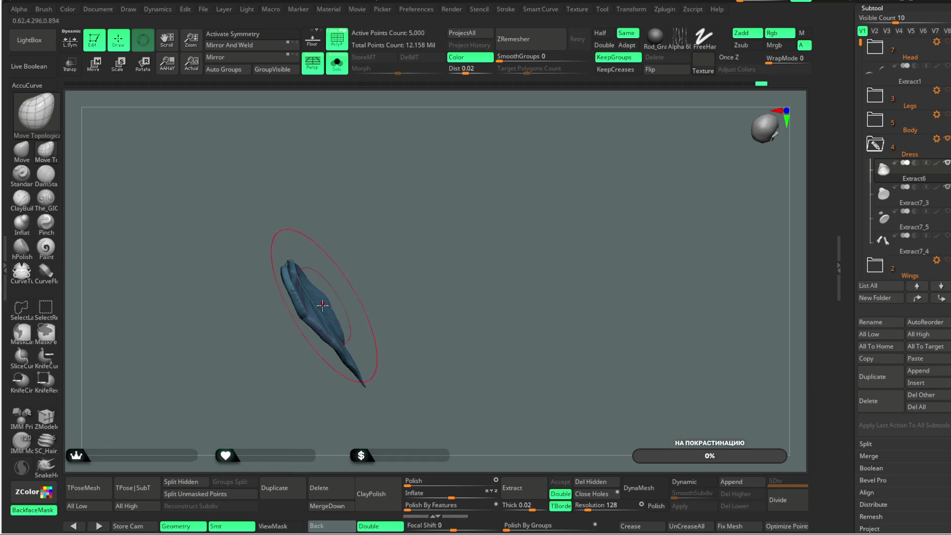
mouse_move(307, 285)
right_down()
mouse_move(297, 213)
mouse_move(321, 286)
mouse_move(405, 230)
mouse_move(397, 247)
right_up()
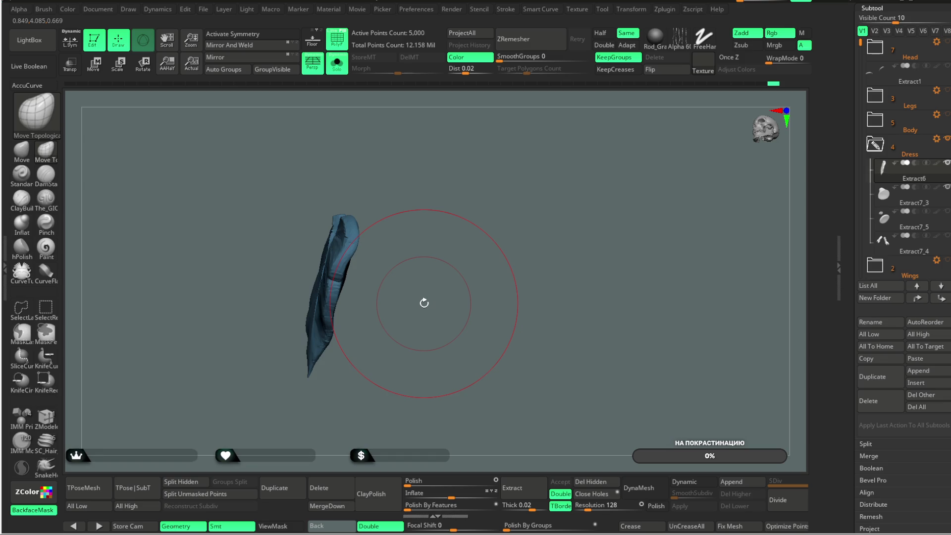
mouse_move(458, 208)
right_down()
mouse_move(512, 198)
mouse_move(361, 282)
right_up()
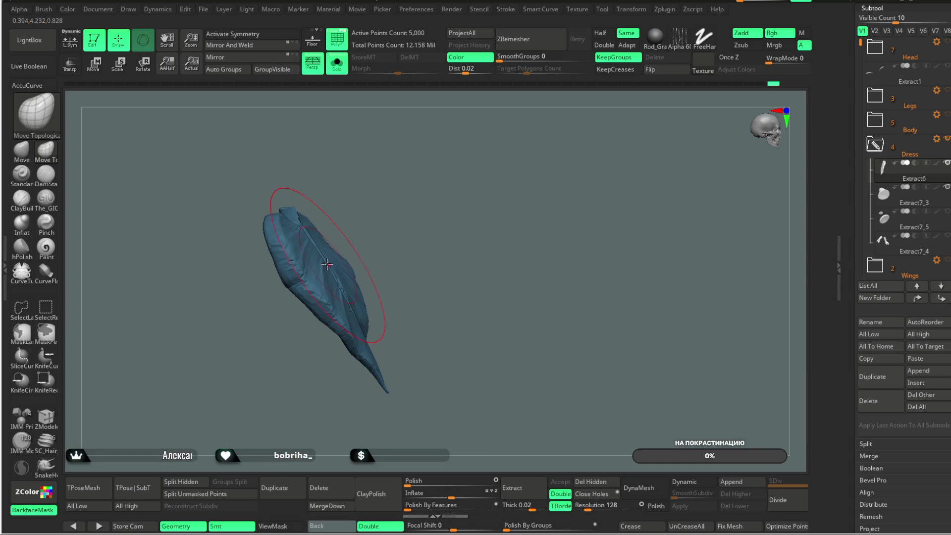
mouse_move(288, 174)
right_down()
mouse_move(403, 206)
mouse_move(386, 219)
right_up()
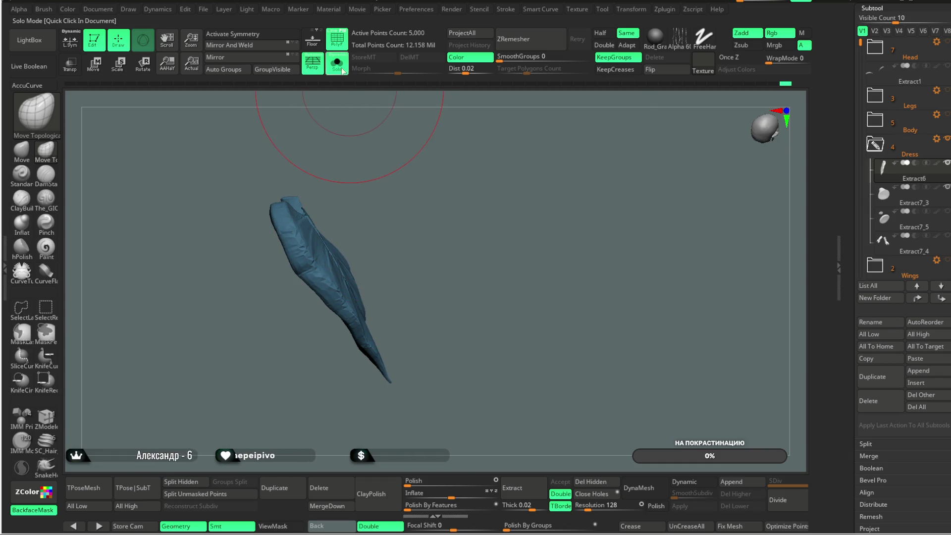
click(336, 64)
- Check how the blue leaf sits on the grey base, toggling the other leaves hidden and back
mouse_move(510, 166)
right_down()
mouse_move(690, 142)
mouse_move(616, 186)
mouse_move(601, 248)
mouse_move(520, 227)
right_up()
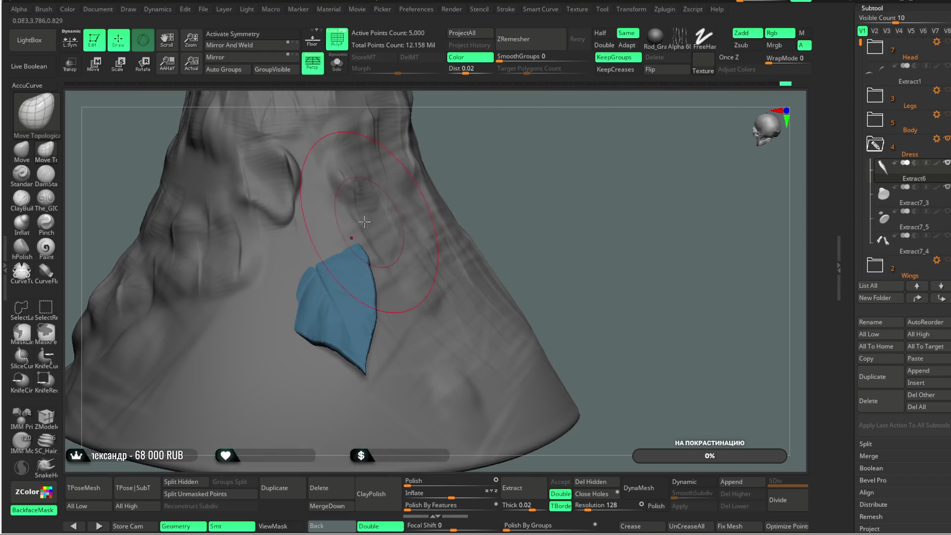
right_drag(246, 342, 433, 184)
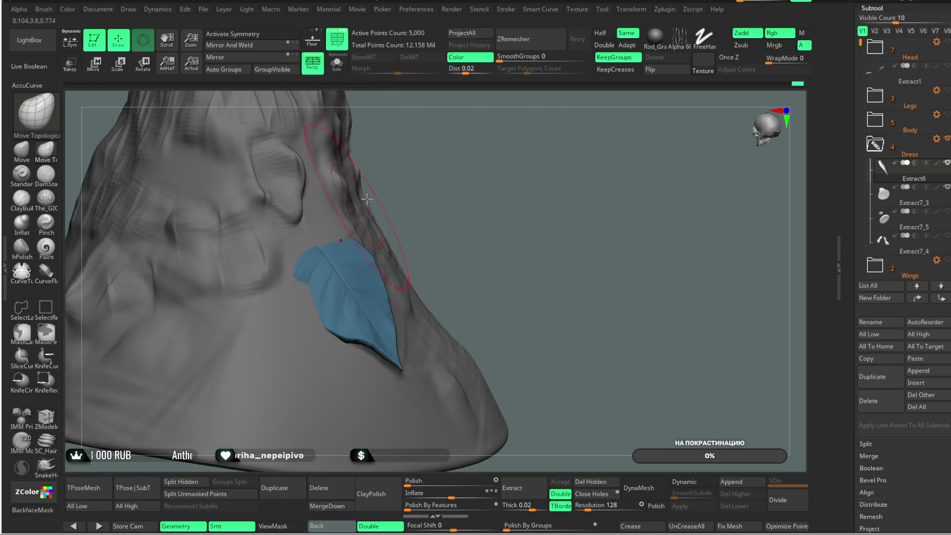
right_drag(320, 248, 291, 296)
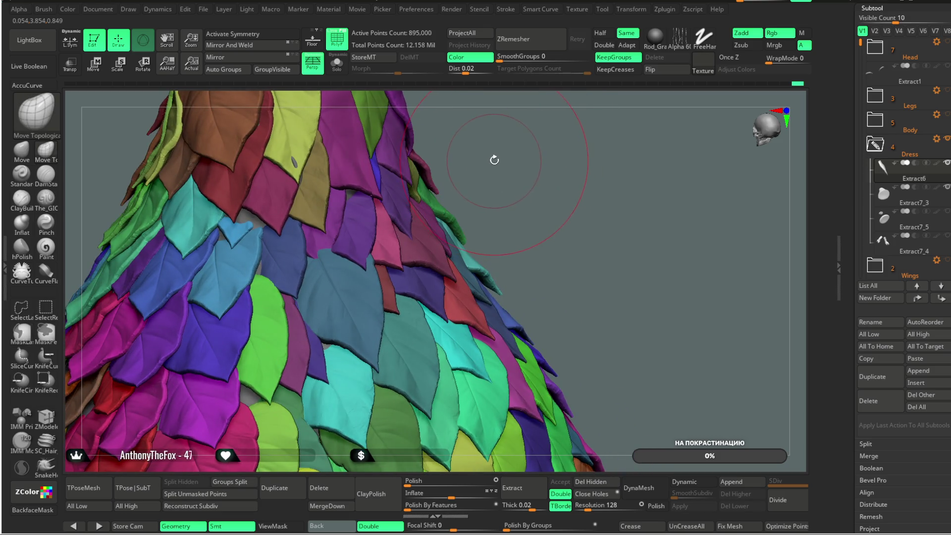
key(ctrl+z)
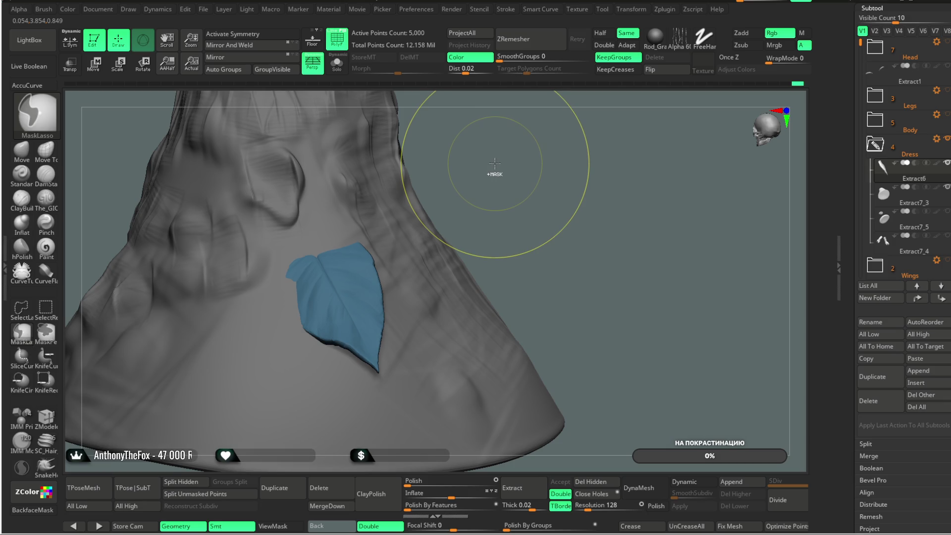
key(ctrl+shift+z)
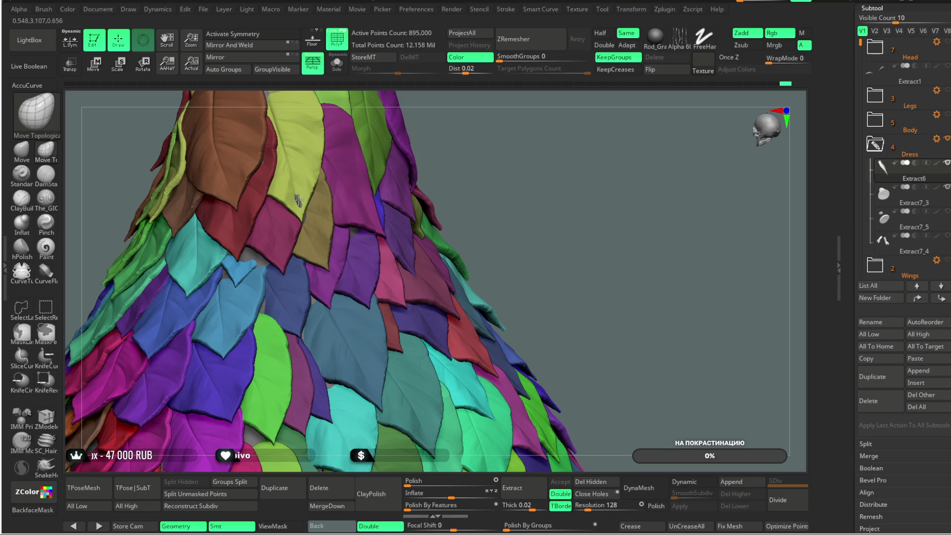
- Review the full leaf-covered dress and raise the DynaMesh resolution to 552
mouse_move(509, 127)
mouse_down()
mouse_move(533, 131)
mouse_move(382, 245)
mouse_up()
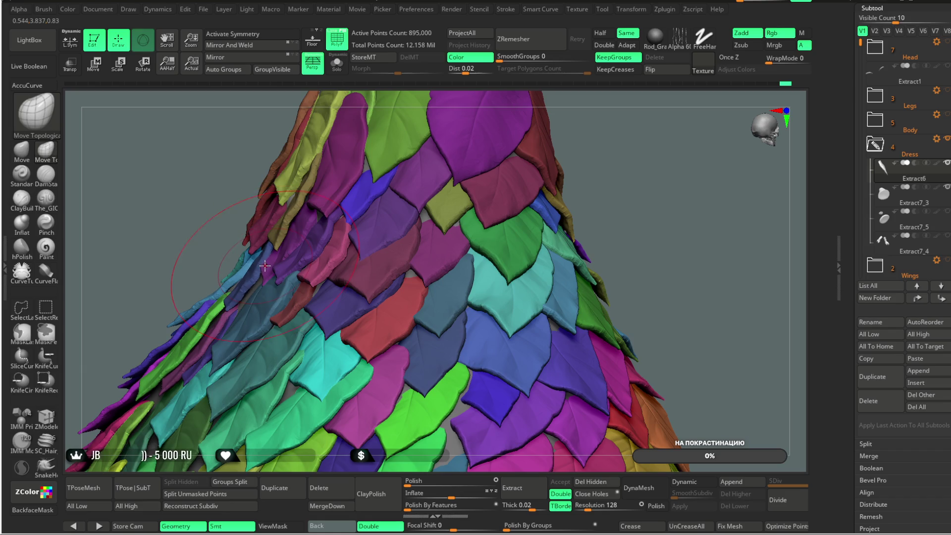
mouse_move(556, 171)
mouse_down()
mouse_move(592, 174)
mouse_move(541, 202)
mouse_move(531, 153)
mouse_move(540, 170)
mouse_move(533, 206)
mouse_move(529, 173)
mouse_up()
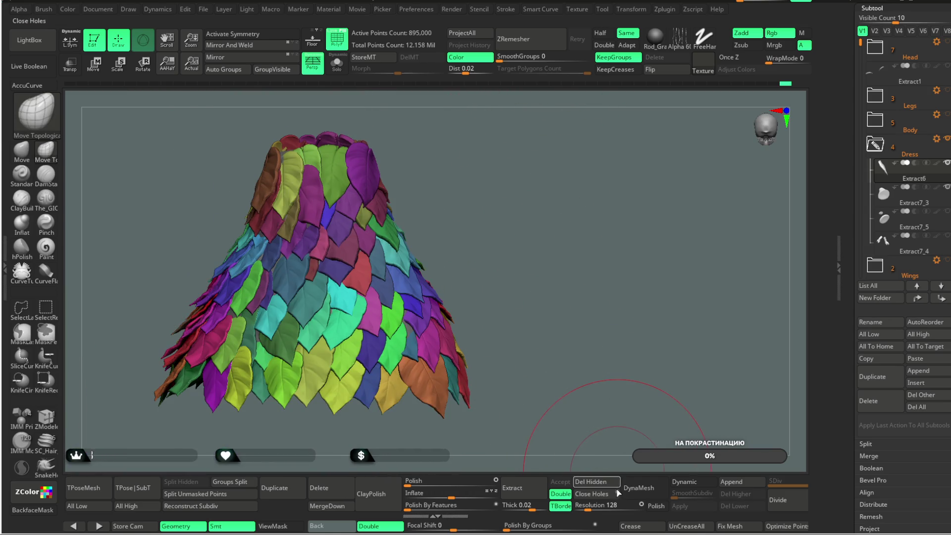
drag(589, 510, 600, 509)
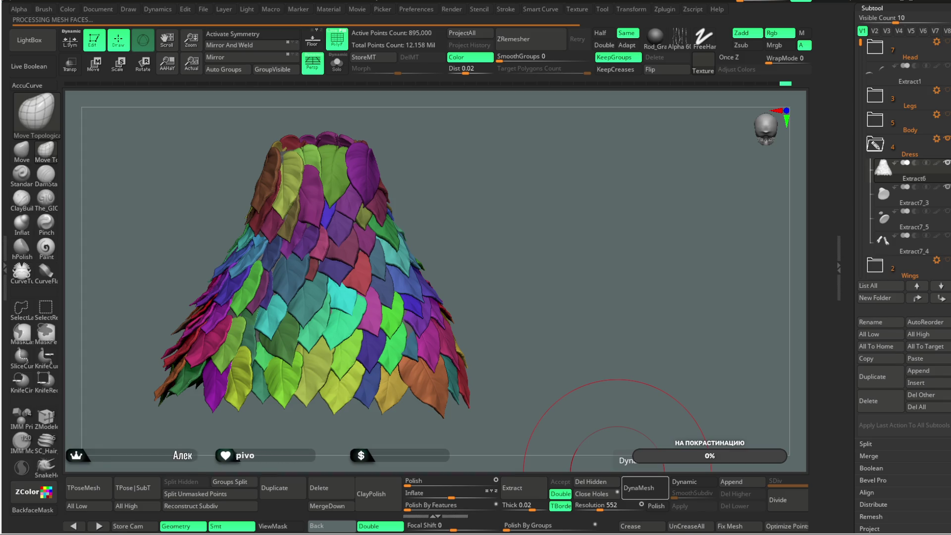
- Turn on Solo so only the leaf dress subtool is visible
click(335, 63)
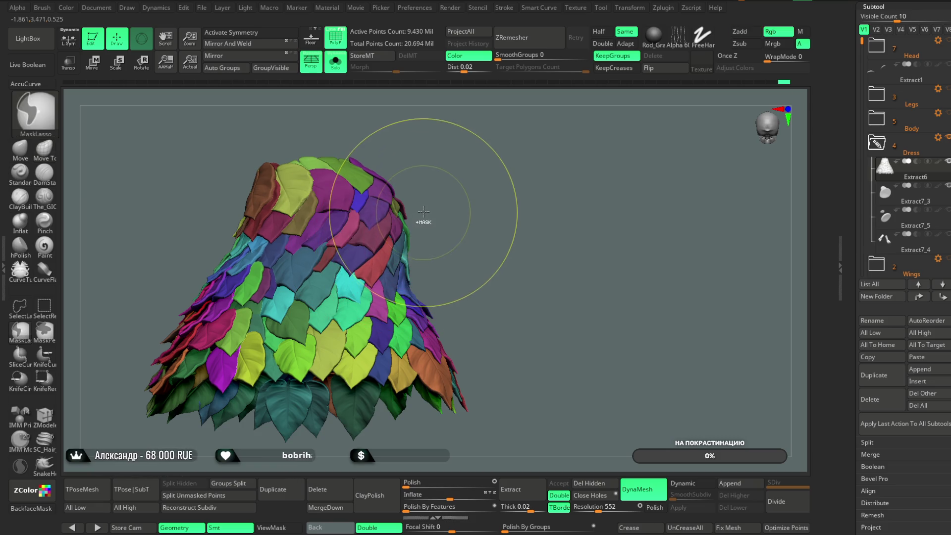
- Polish the leaf dress surface at strength 16 while orbiting to check its top opening
mouse_move(440, 176)
mouse_down()
mouse_move(445, 244)
mouse_move(431, 235)
mouse_move(496, 148)
mouse_move(501, 222)
mouse_up()
scroll(431, 236, up, 5)
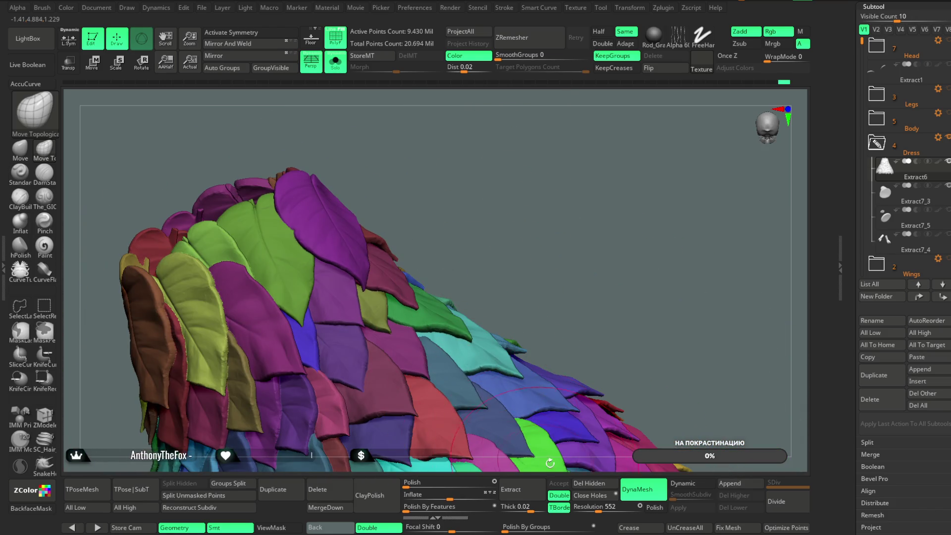
drag(472, 479, 550, 285)
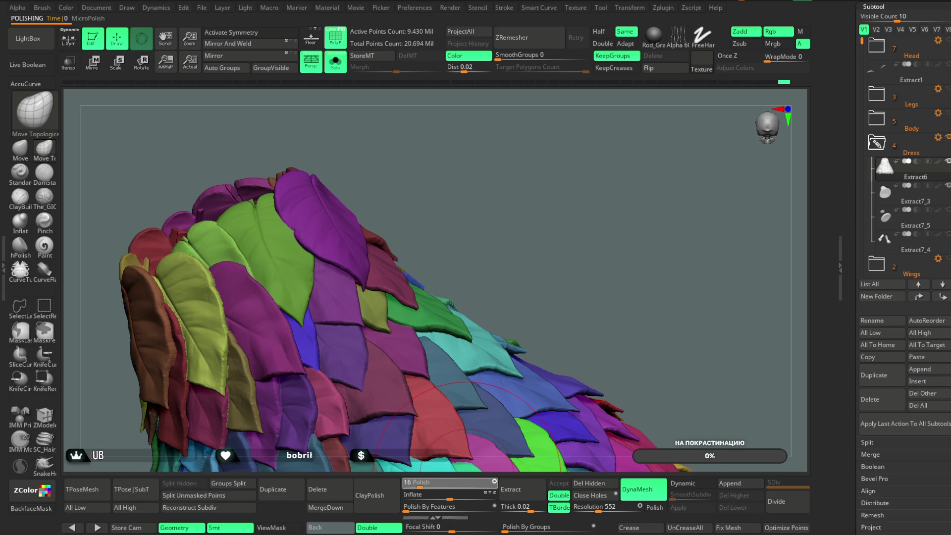
mouse_move(484, 238)
mouse_down()
mouse_move(532, 225)
mouse_move(420, 174)
mouse_up()
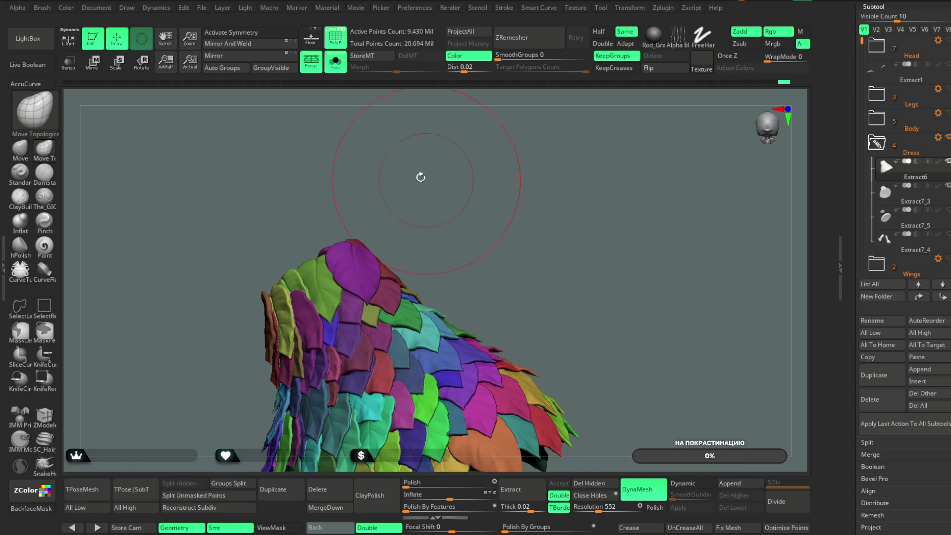
- Hide PolyF colours and merge the leaf subtool down into the one below, confirming the merge
click(335, 38)
drag(512, 198, 541, 163)
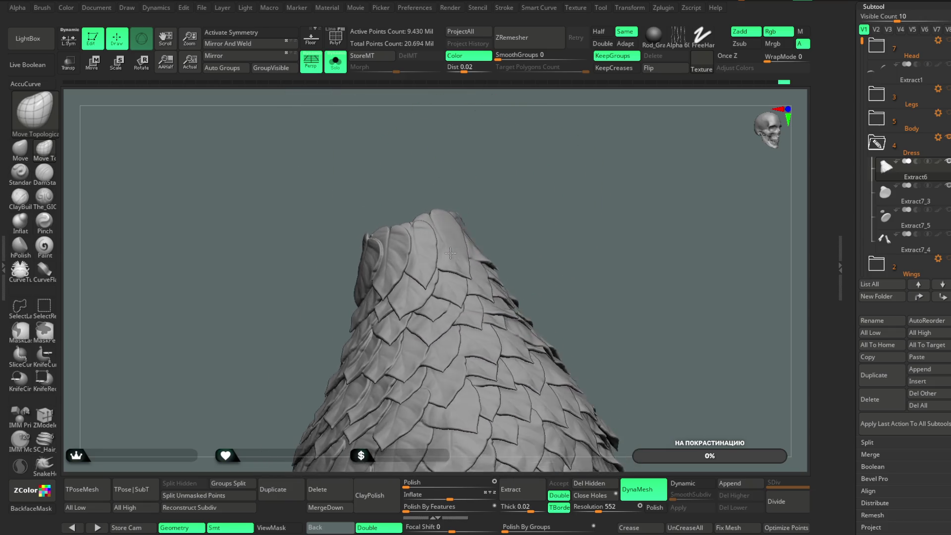
key(ctrl)
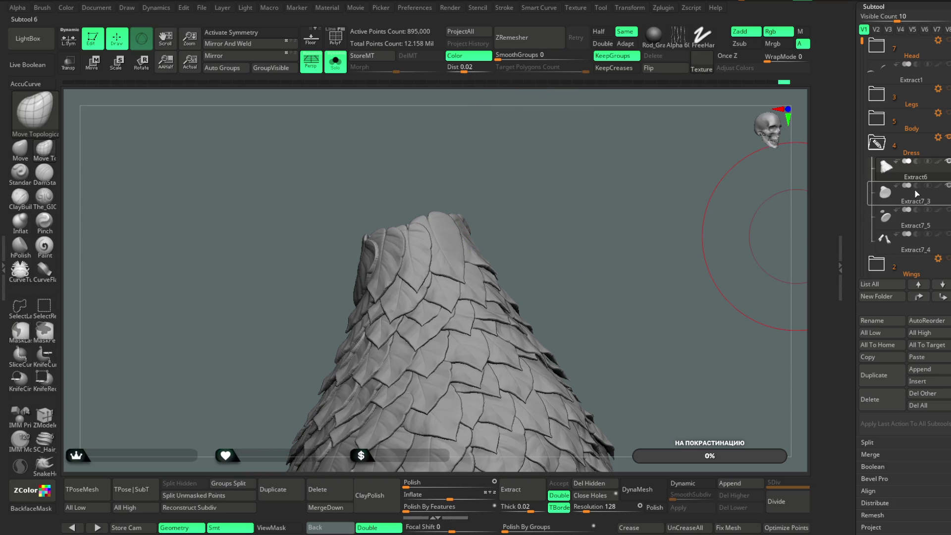
click(332, 509)
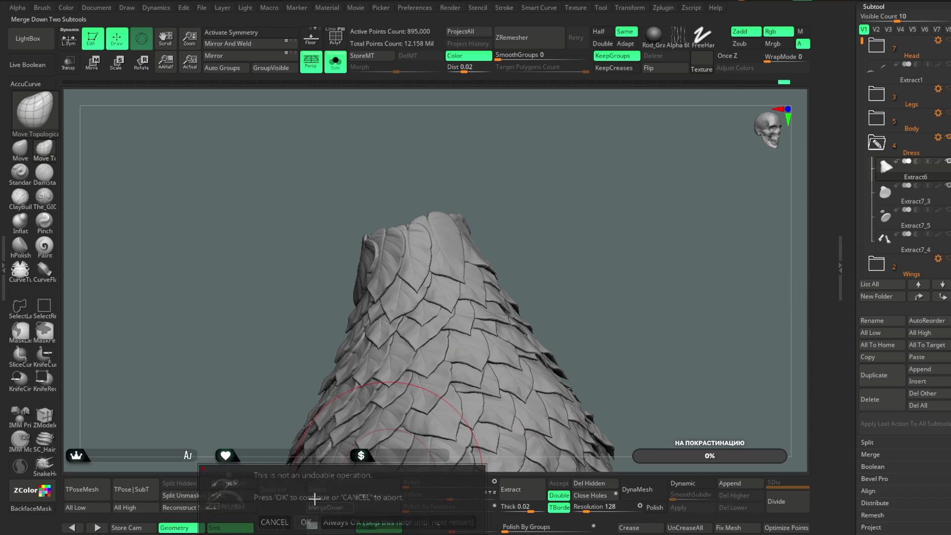
click(306, 521)
- Orbit the merged dress and raise the DynaMesh resolution toward 440
mouse_move(521, 211)
mouse_down()
mouse_move(552, 206)
mouse_move(557, 181)
mouse_move(545, 196)
mouse_up()
right_click(550, 204)
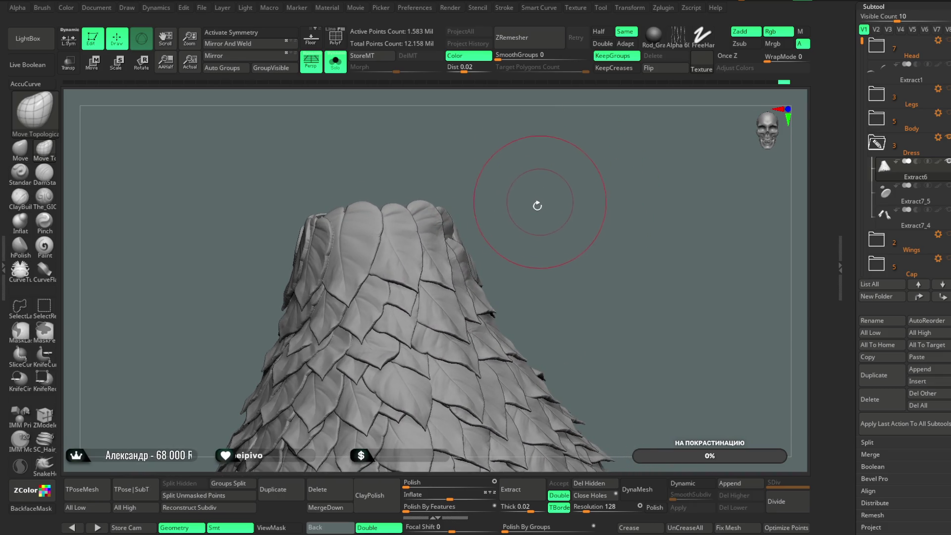
drag(531, 191, 545, 417)
drag(590, 505, 597, 508)
- DynaMesh the merged dress at resolution 440, toggle Solo, and orbit to inspect the open underside
click(637, 489)
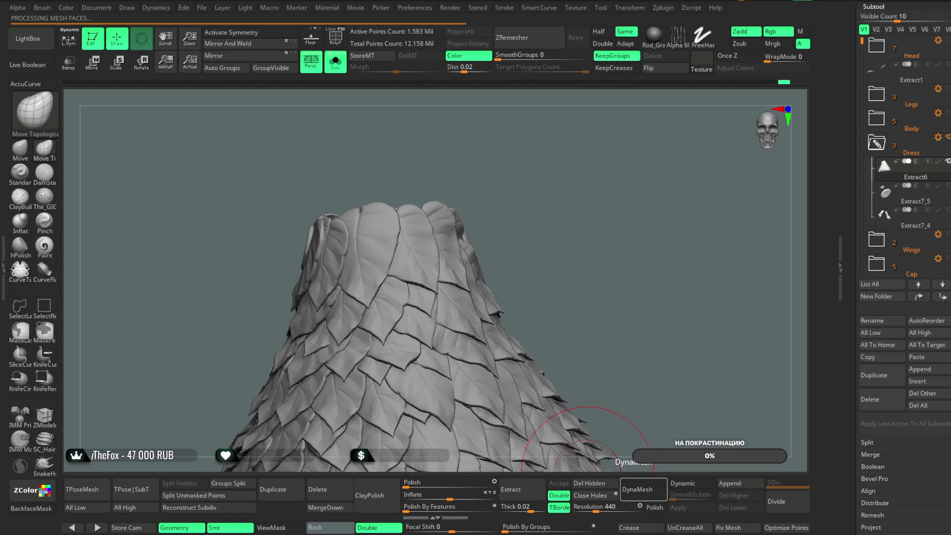
mouse_move(540, 229)
mouse_down()
mouse_move(530, 202)
mouse_move(512, 196)
mouse_up()
click(335, 62)
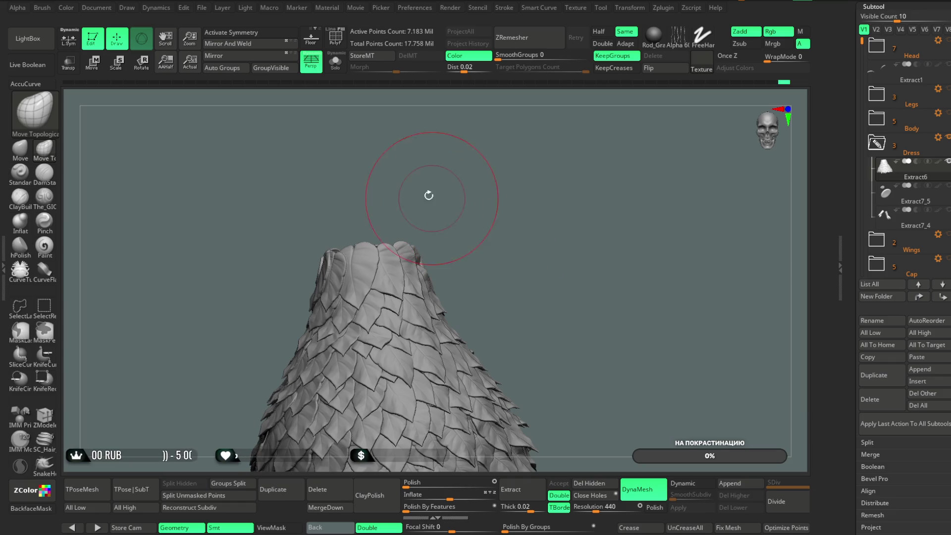
click(335, 62)
mouse_move(493, 241)
mouse_down()
mouse_move(543, 158)
mouse_move(562, 148)
mouse_move(646, 253)
mouse_move(639, 227)
mouse_move(467, 281)
mouse_up()
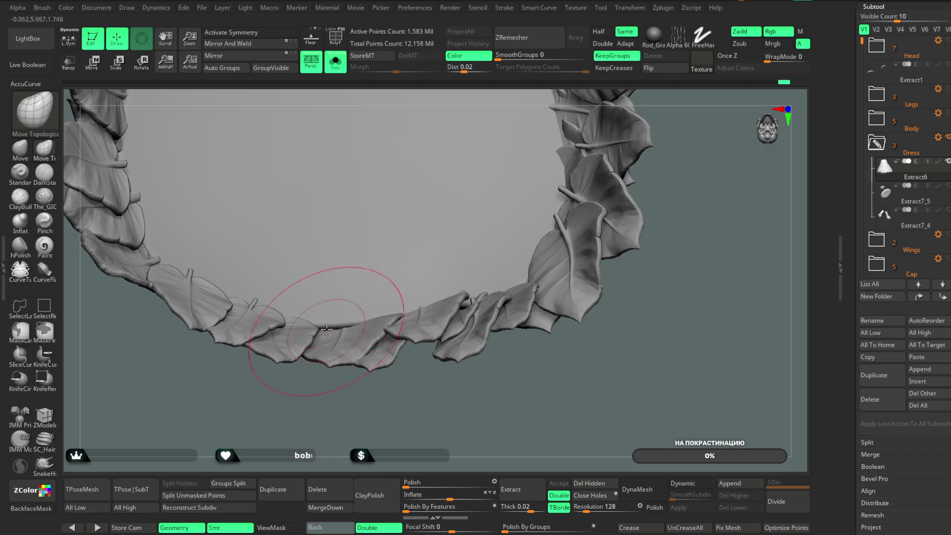
- Enable BackfaceMask with B and orbit the leaf ring from underside back to a side view
drag(322, 404, 323, 389)
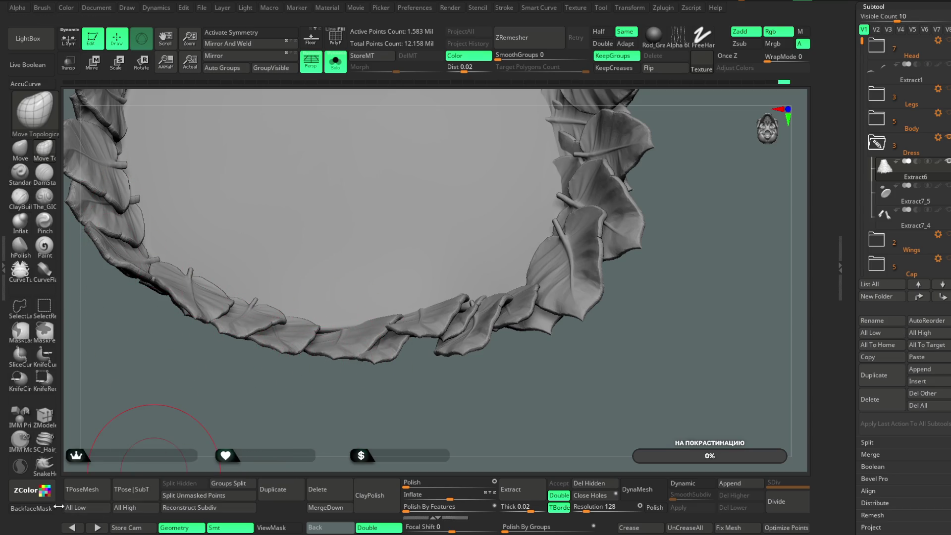
key(b)
mouse_move(320, 326)
mouse_down()
mouse_move(385, 446)
mouse_move(394, 301)
mouse_up()
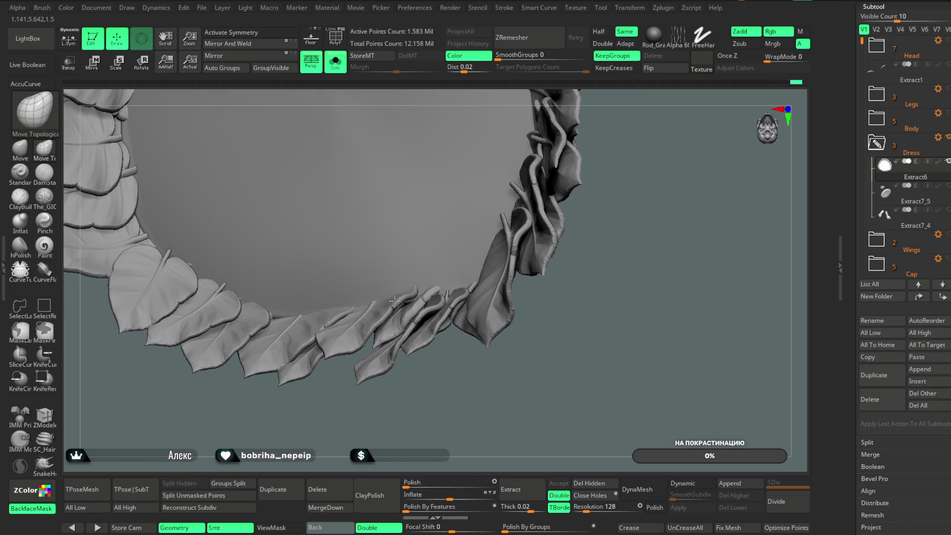
mouse_move(418, 391)
mouse_down()
mouse_move(422, 425)
mouse_move(404, 399)
mouse_move(590, 248)
mouse_move(576, 254)
mouse_move(573, 184)
mouse_move(557, 201)
mouse_move(452, 174)
mouse_up()
mouse_move(372, 95)
mouse_down()
mouse_move(456, 214)
mouse_move(454, 196)
mouse_move(501, 274)
mouse_up()
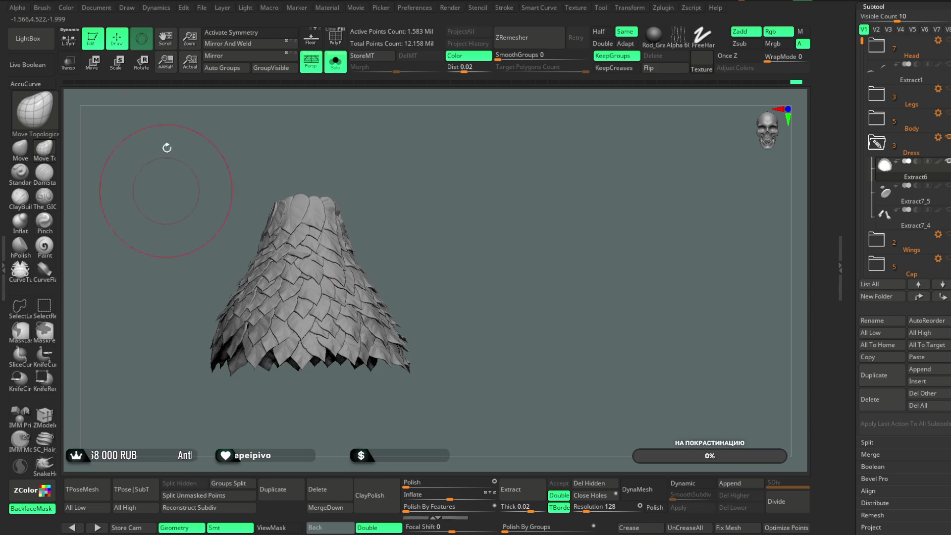
click(201, 8)
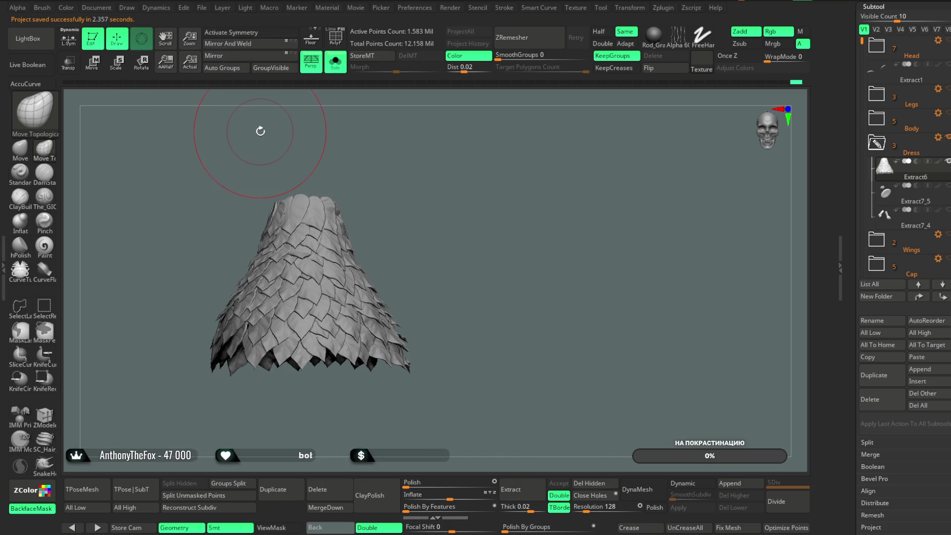
- Save the leaf dress project, then load the saved jacket project
click(201, 7)
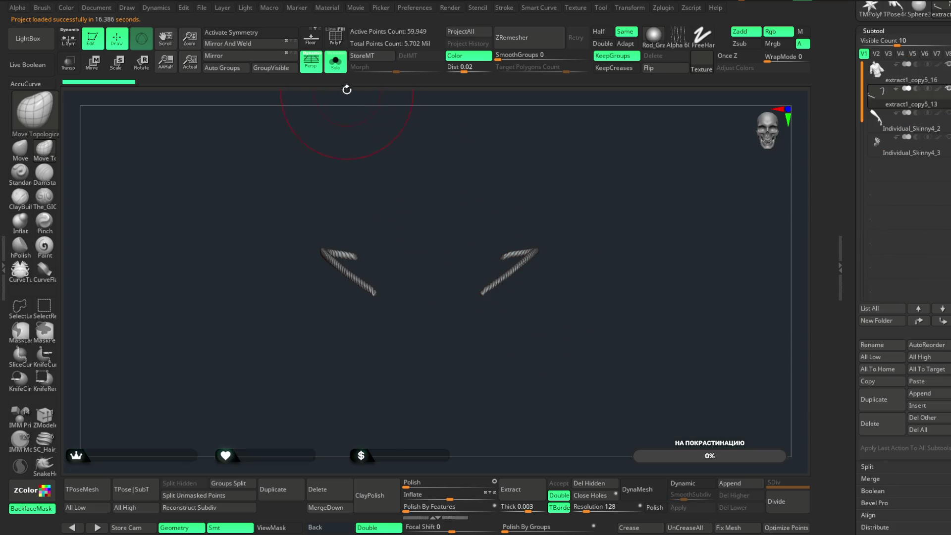
click(335, 63)
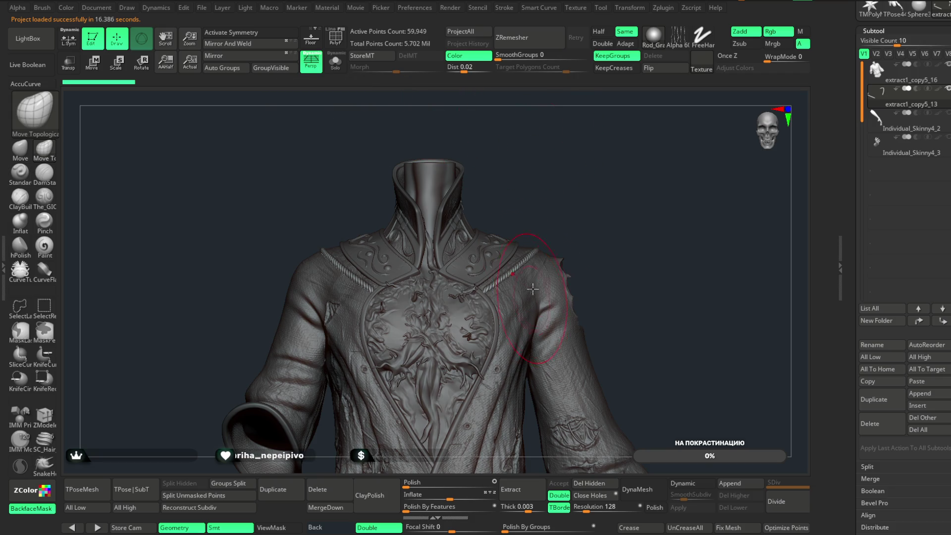
- Switch to the Move brush and enlarge it for working on the jacket
mouse_move(570, 183)
mouse_down()
mouse_move(588, 176)
mouse_move(585, 212)
mouse_move(573, 201)
mouse_move(654, 170)
mouse_move(594, 174)
mouse_move(588, 164)
mouse_move(601, 181)
mouse_move(610, 167)
mouse_move(409, 226)
mouse_up()
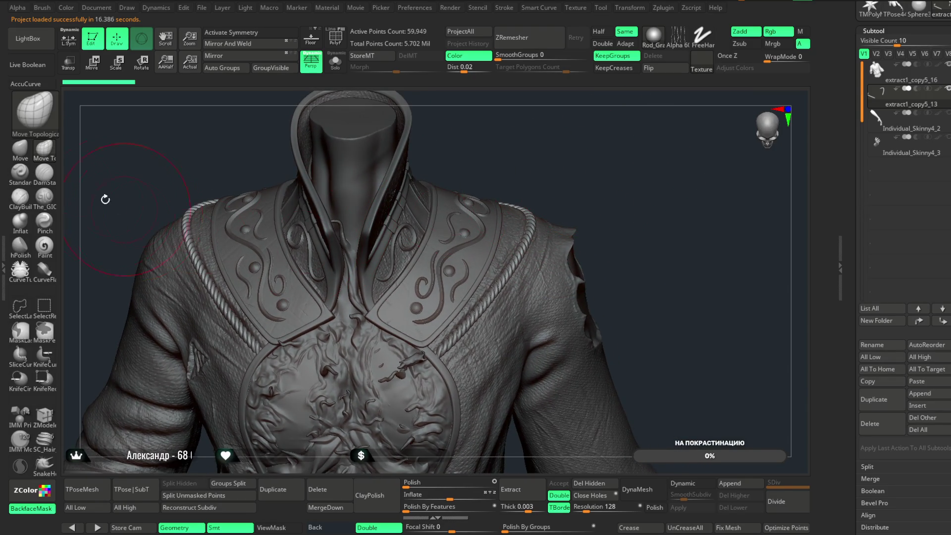
click(21, 149)
key(space)
drag(551, 241, 572, 243)
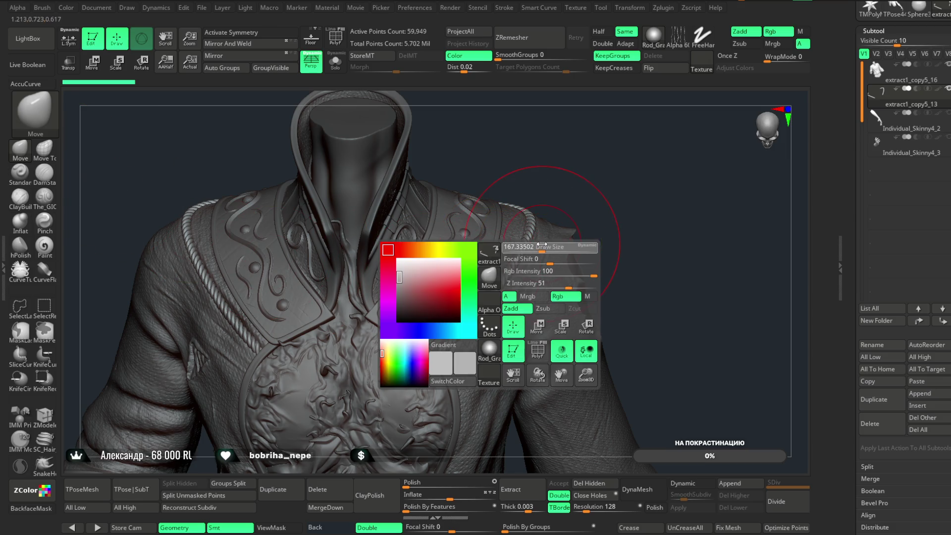
- Inspect the jacket's left shoulder and make extract1_copy5_16 the active subtool
alt+drag(569, 180, 536, 226)
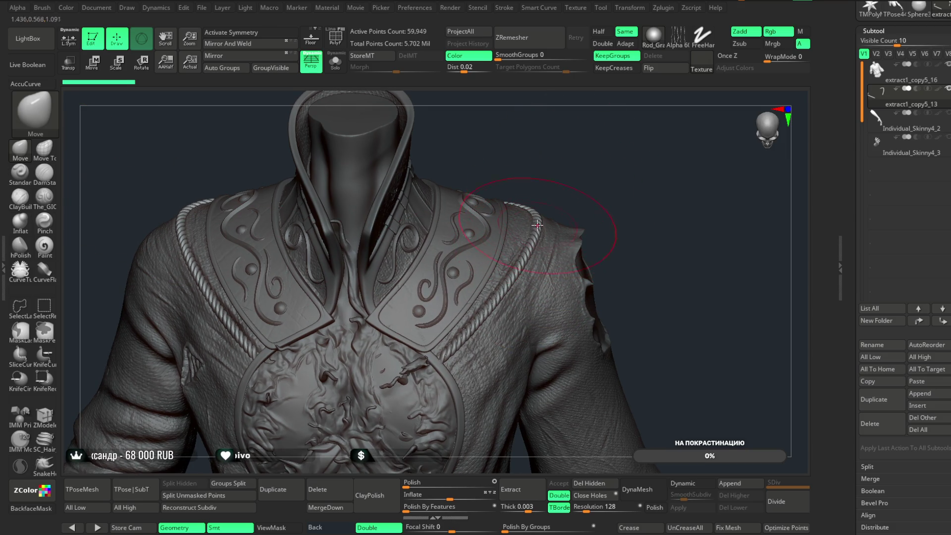
alt+drag(572, 185, 517, 276)
mouse_move(576, 178)
mouse_down()
mouse_move(609, 150)
mouse_move(613, 193)
mouse_move(580, 138)
mouse_move(562, 149)
mouse_move(535, 132)
mouse_move(516, 149)
mouse_move(526, 150)
mouse_move(463, 146)
mouse_up()
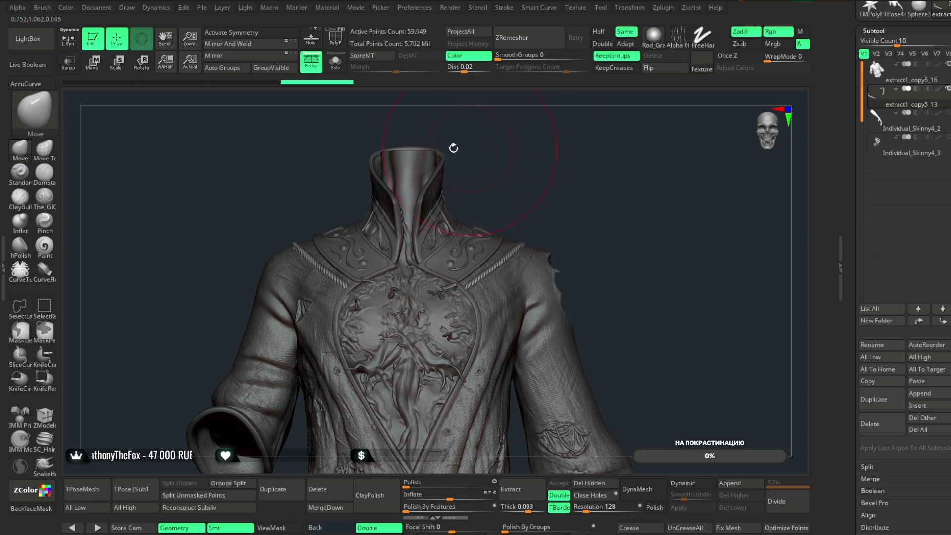
drag(577, 187, 566, 182)
alt+click(420, 418)
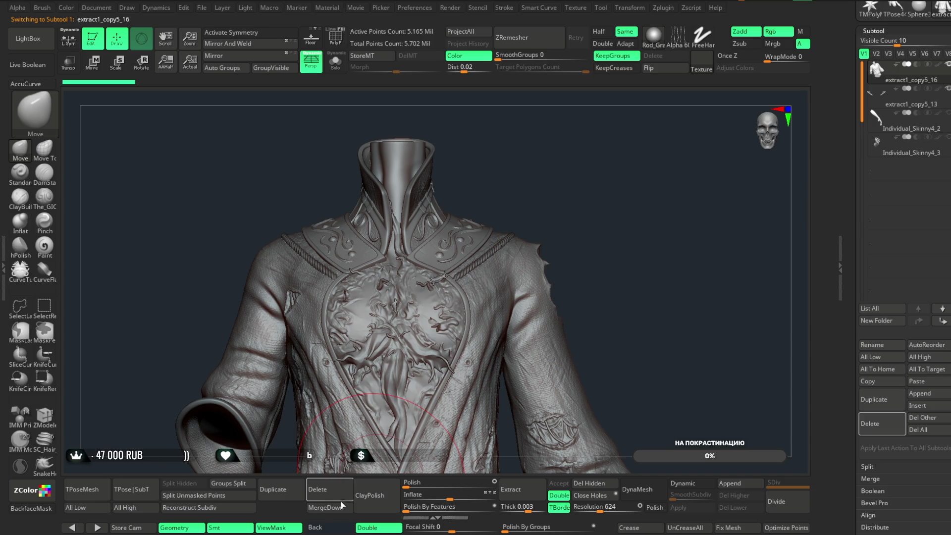
- Merge extract1_copy5_16 down with extract1_copy5_13 and start Remesh By Union on the jacket pieces
click(326, 507)
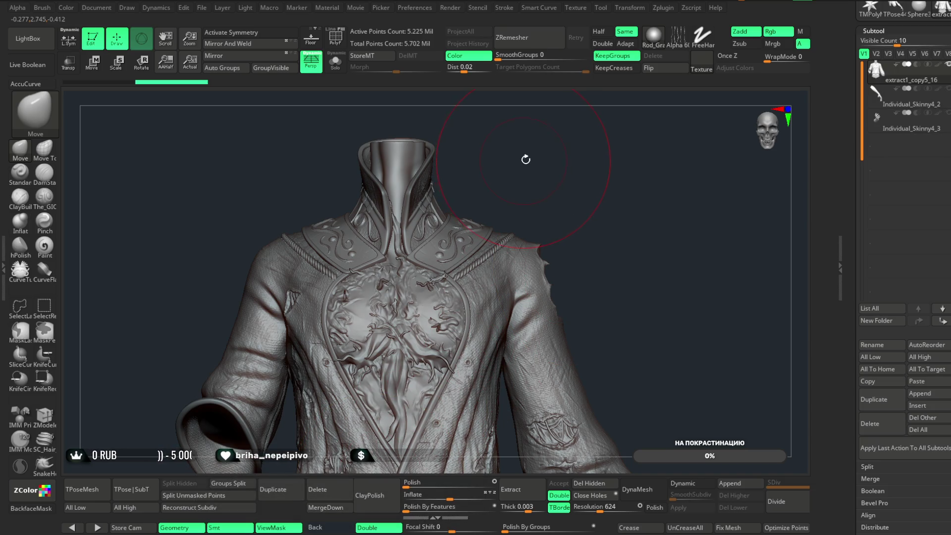
click(95, 64)
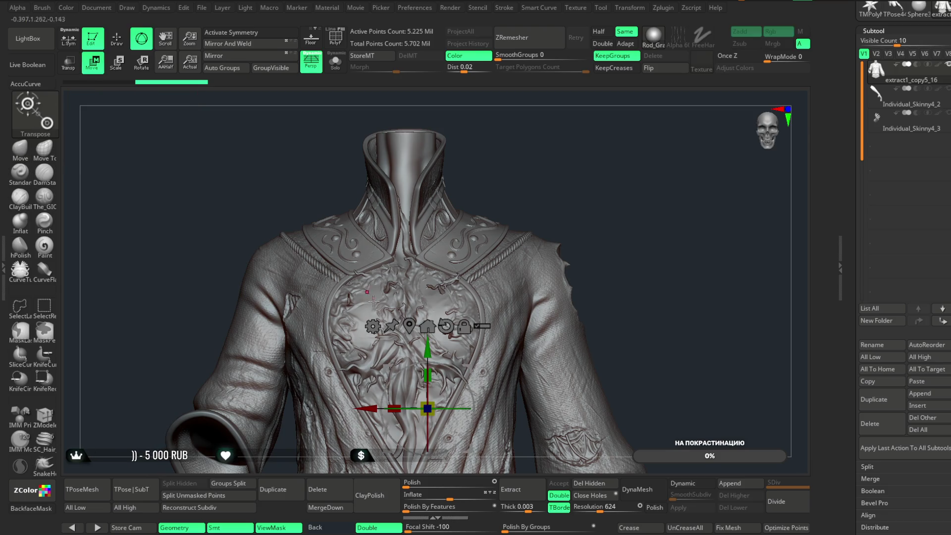
click(372, 325)
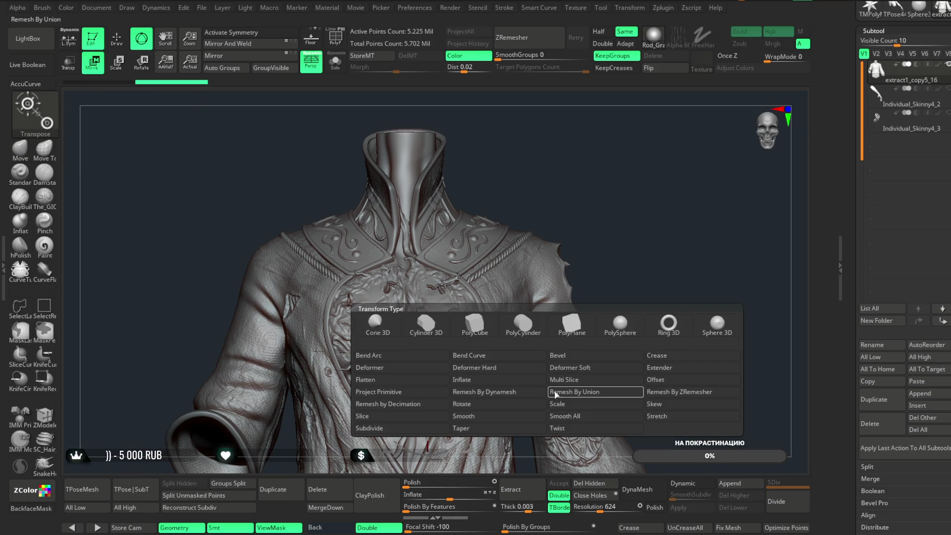
click(594, 391)
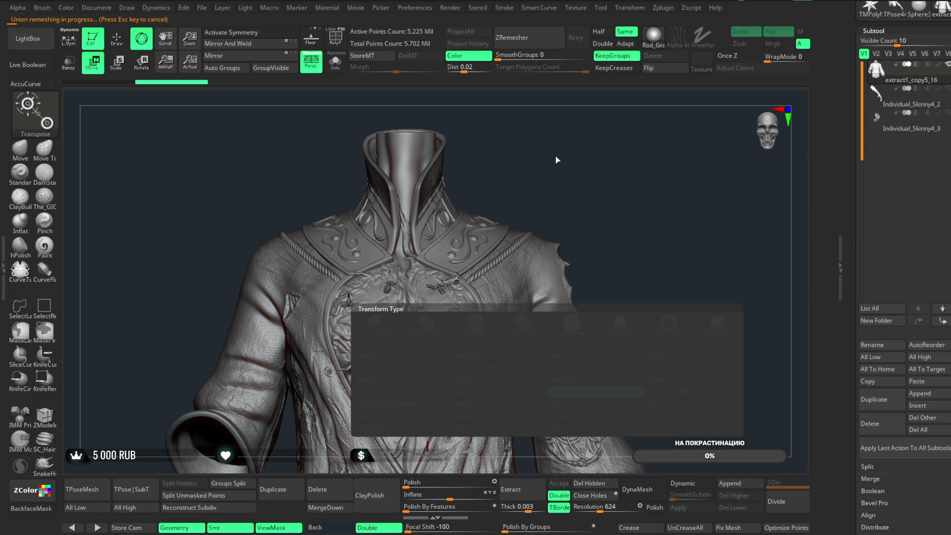
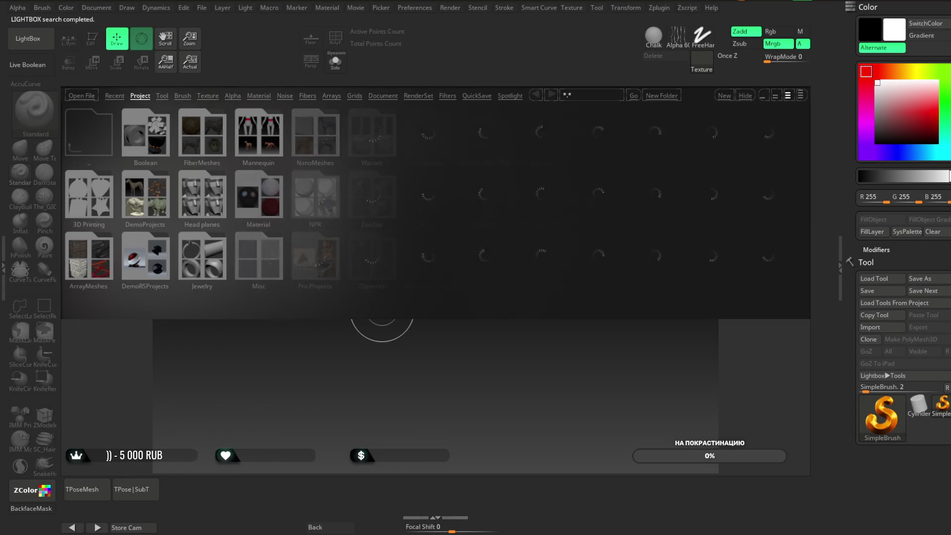
- Show the File menu with Open, Save and related project commands
click(202, 8)
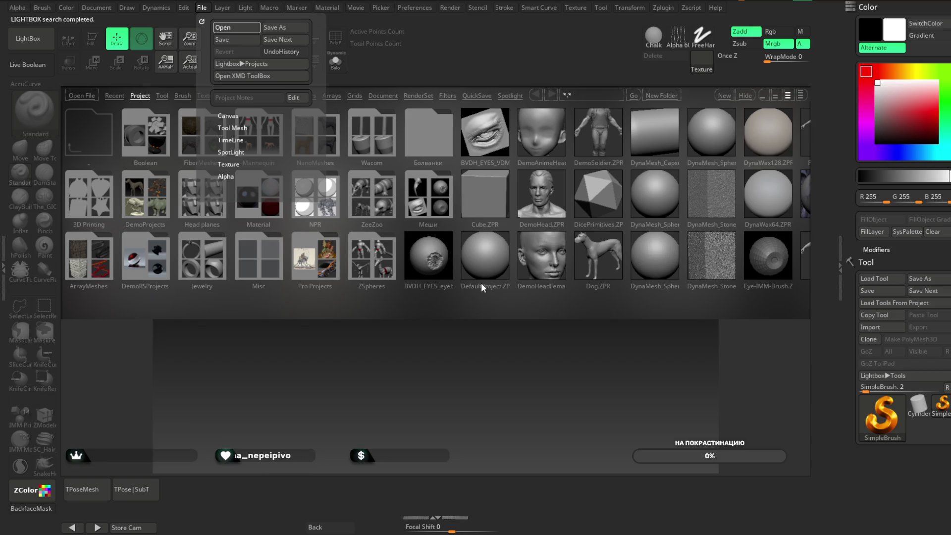
- Load the ornate sculpted jacket project and close LightBox to reveal it in the viewport
double_click(469, 218)
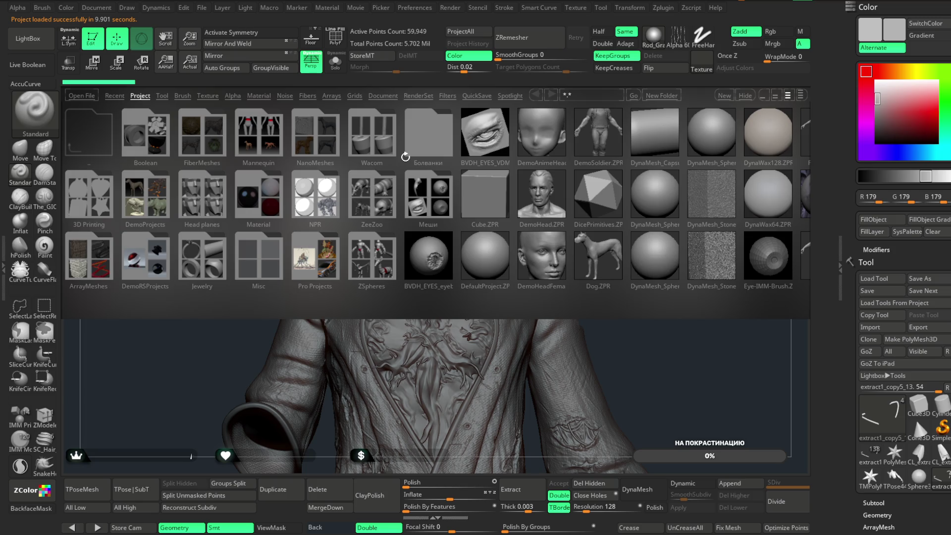
click(28, 38)
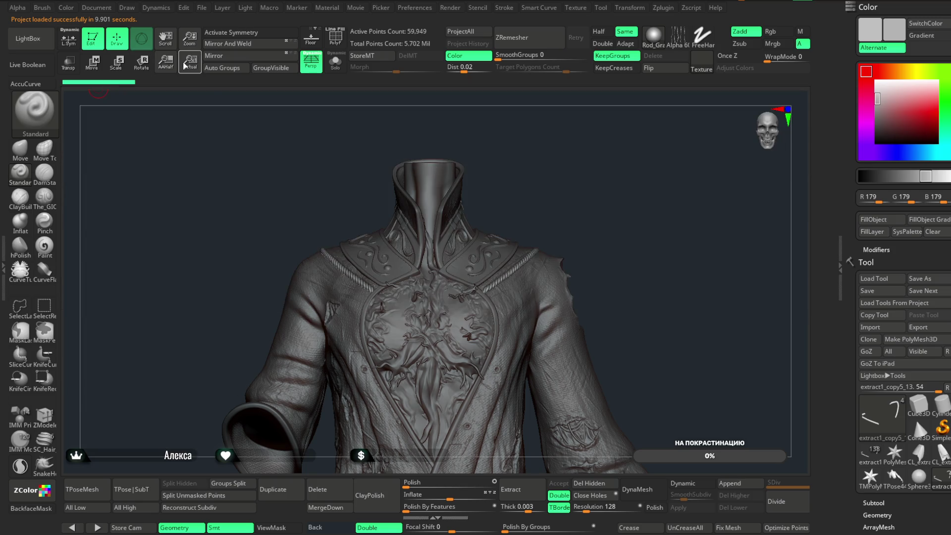